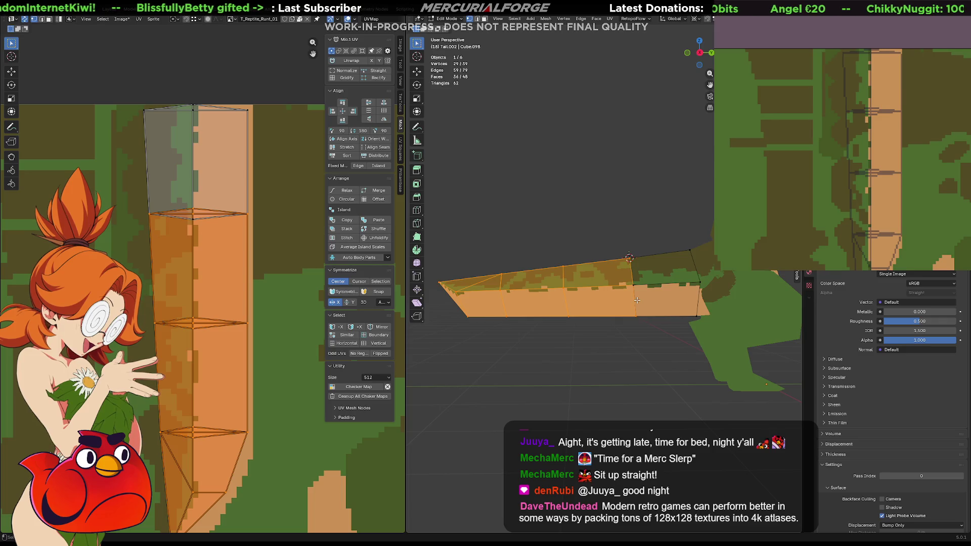
Step: In wireframe view, pick a tail vertex and move it along the Y axis
key("shift+z")
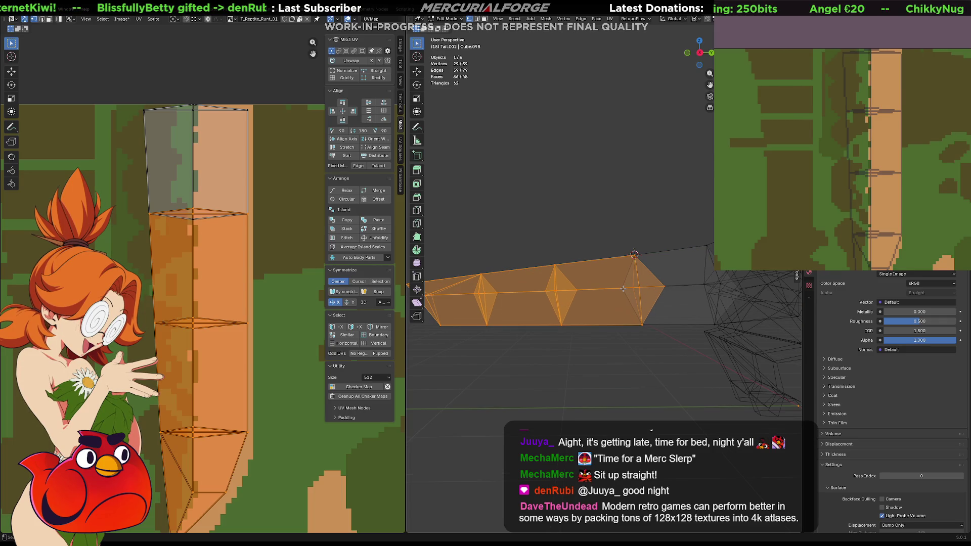
left_click(624, 290)
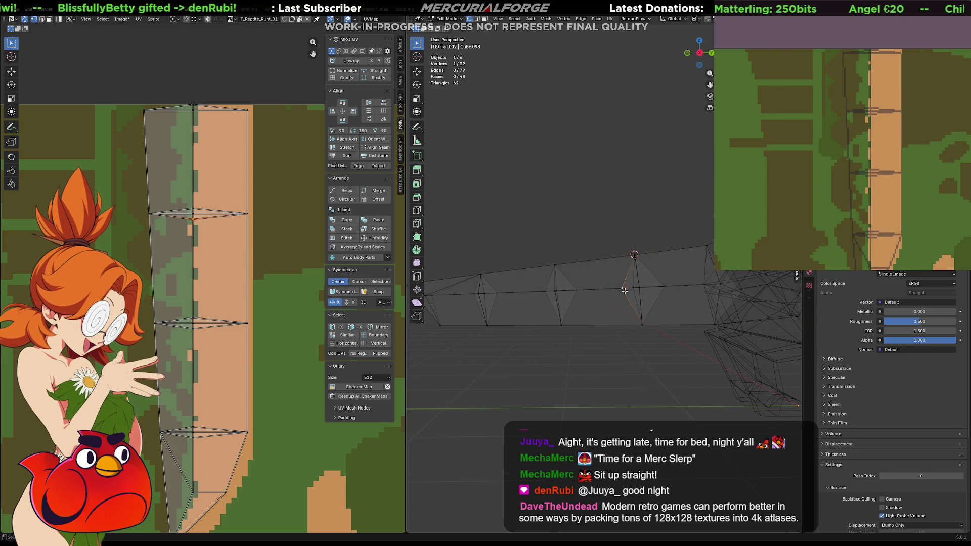
key("g")
key("y")
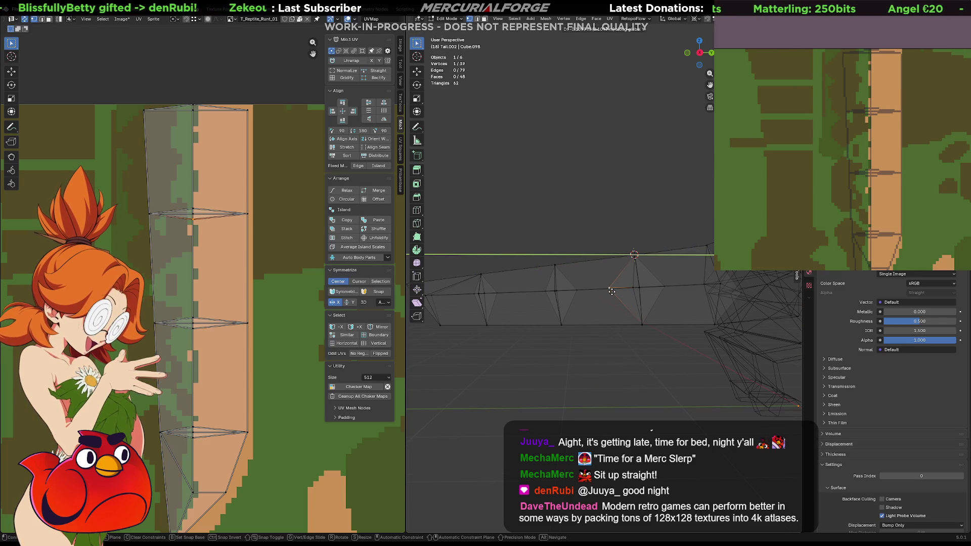
left_click(611, 292)
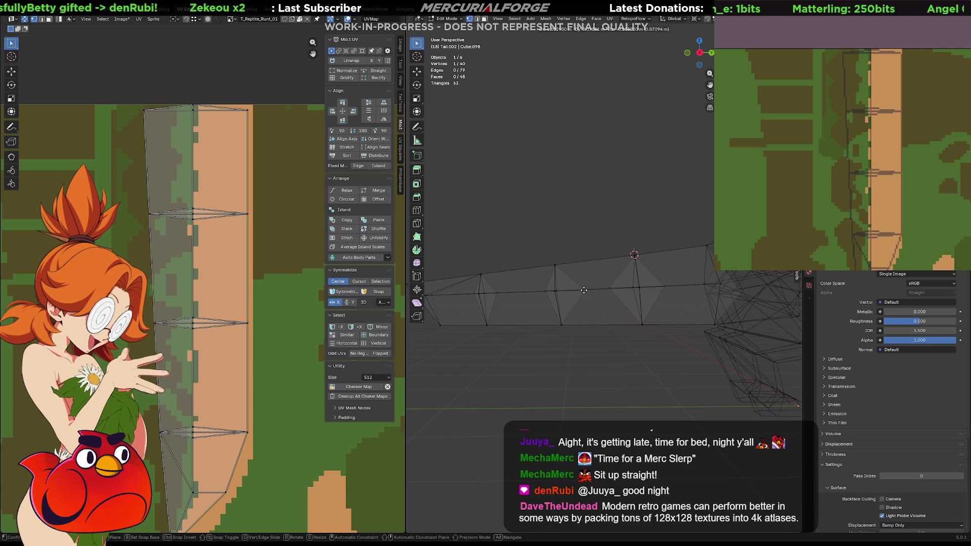
Step: Remove the stray extruded vertex, cancelling the move and undoing the extrusion
key("e")
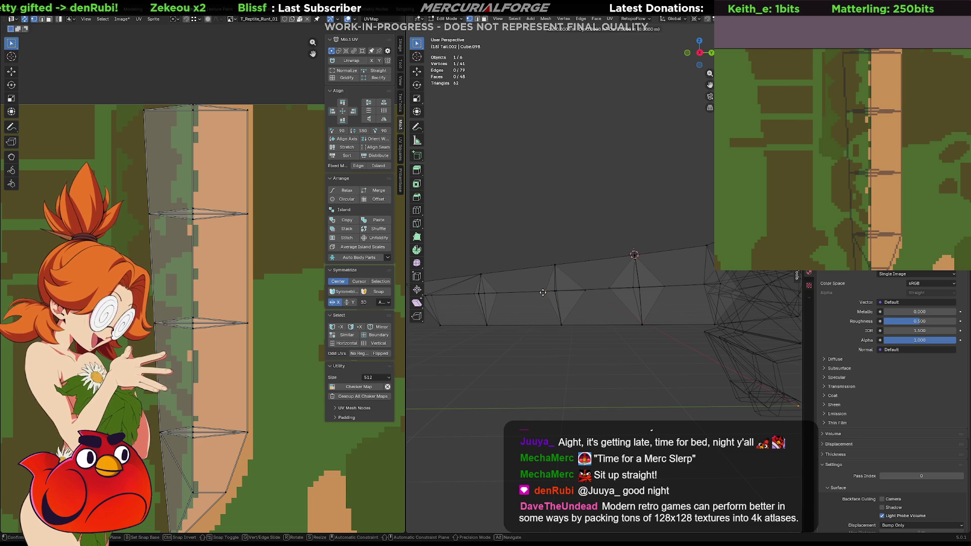
key("g")
left_click(541, 298)
key("g")
key("y")
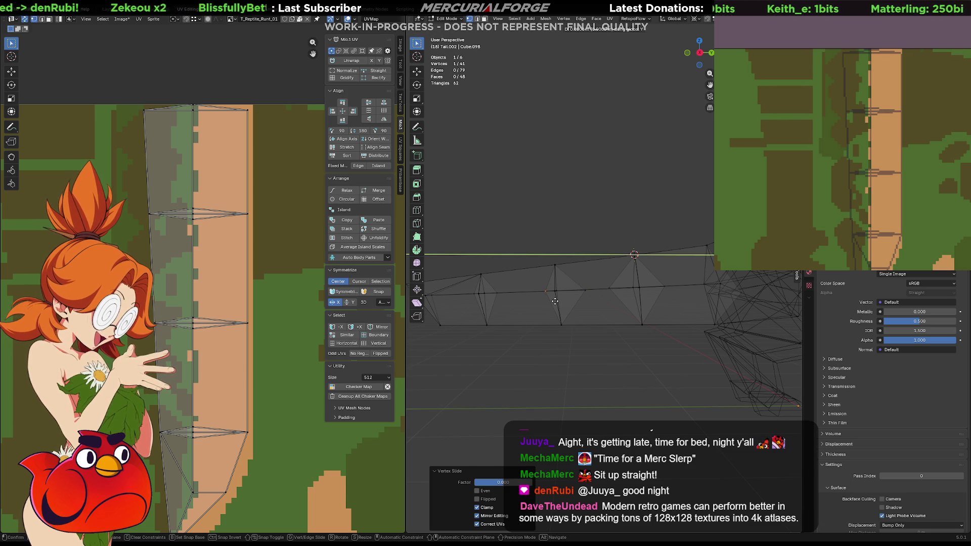
key("Escape")
key("ctrl+z")
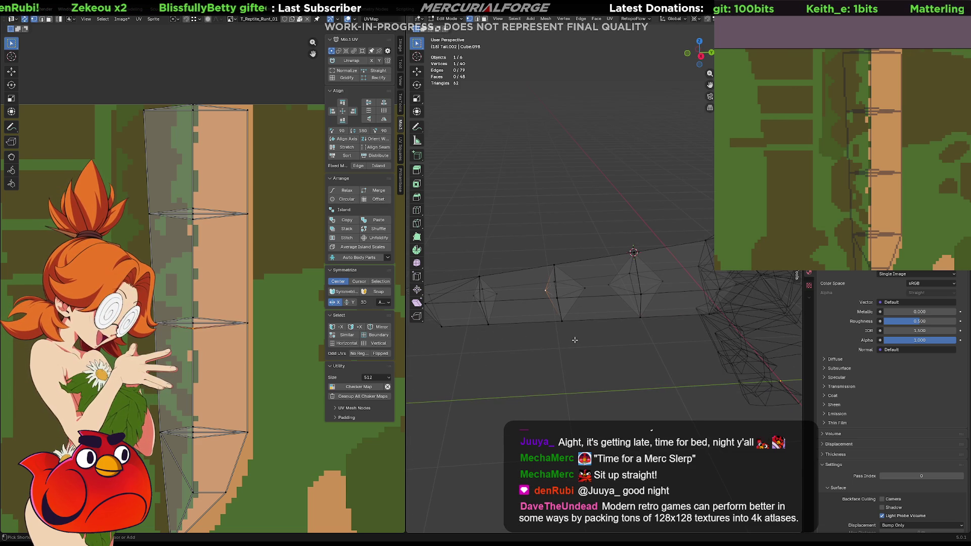
Step: Shift the tail vertex further along Y in three moves to its final spot
key("g")
key("y")
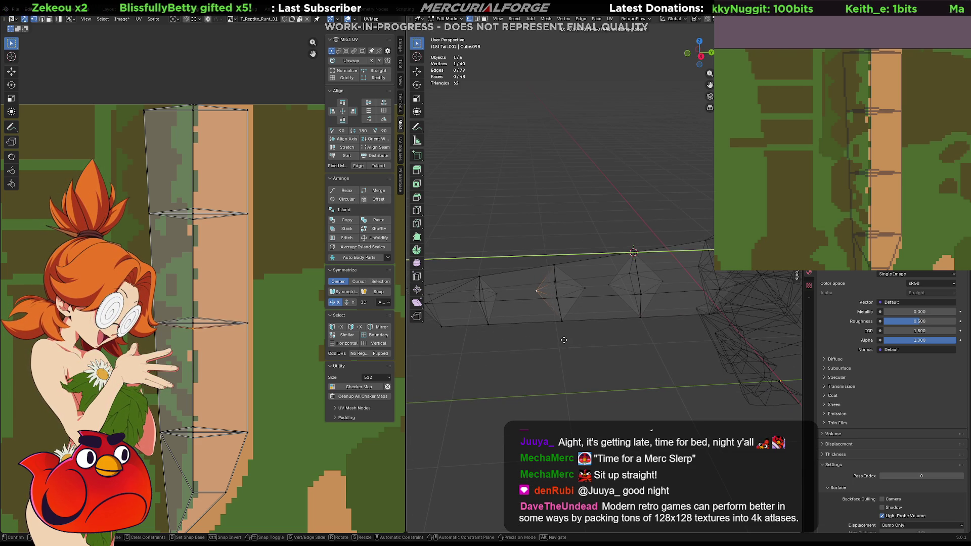
left_click(563, 341)
key("g")
key("y")
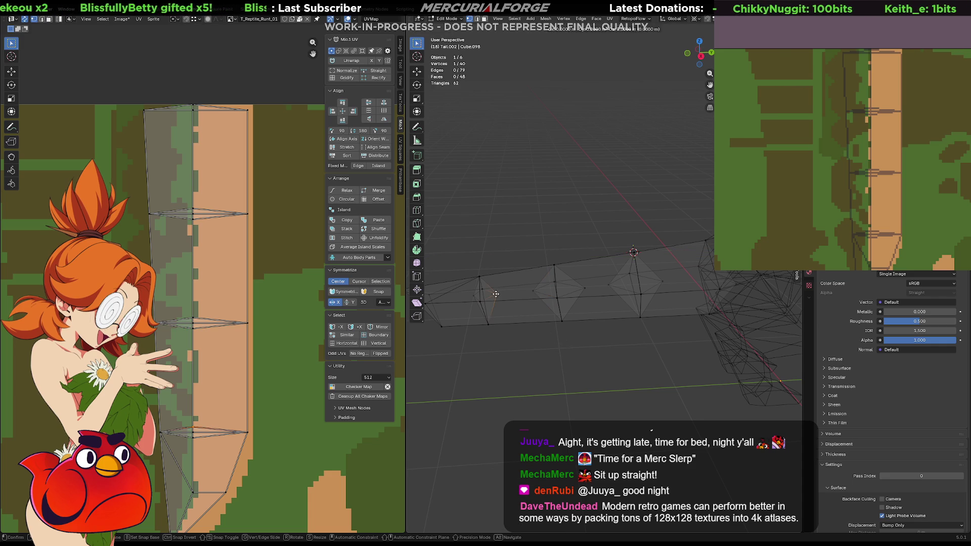
left_click(476, 299)
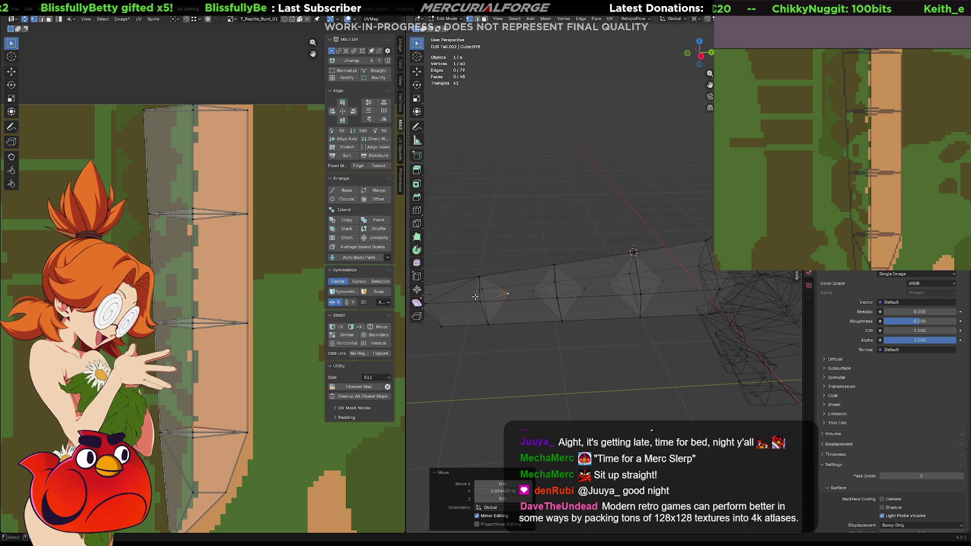
key("g")
key("y")
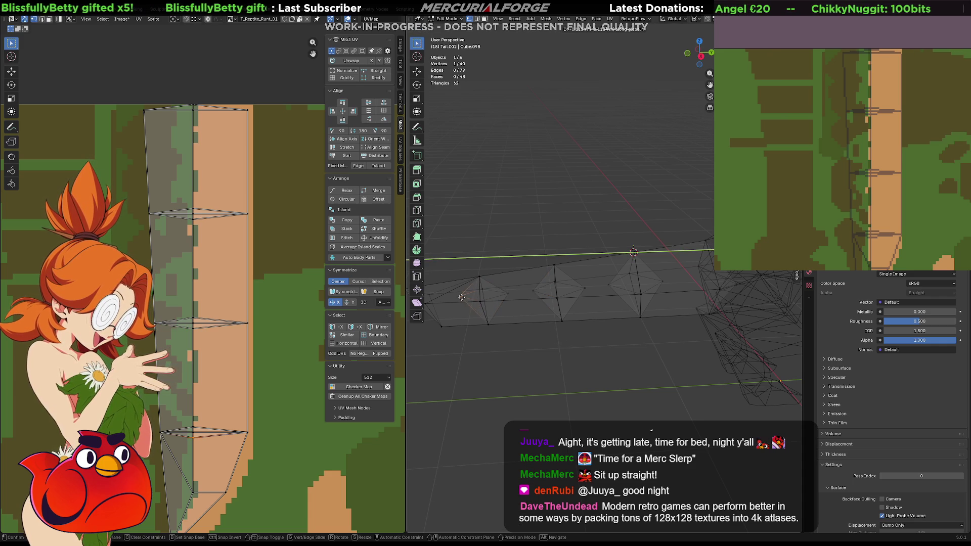
left_click(459, 297)
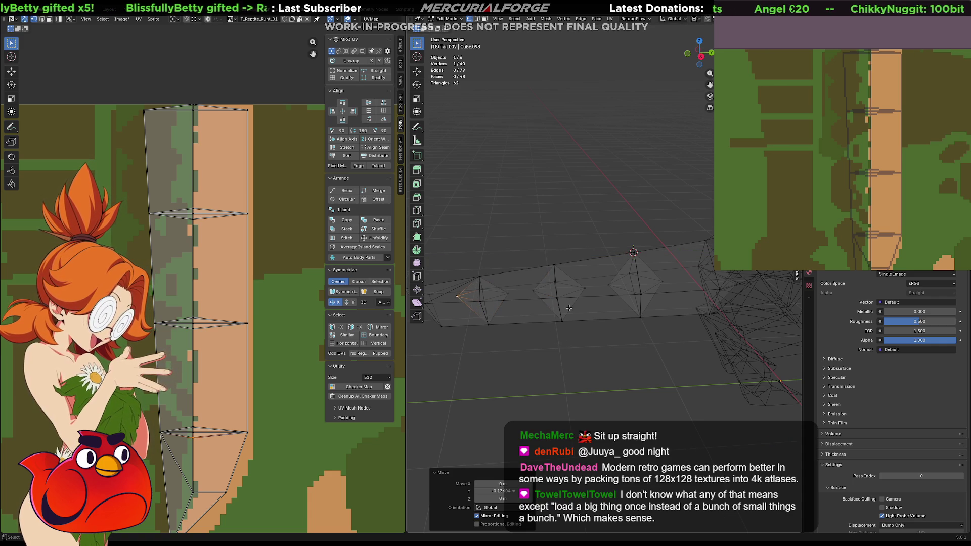
mouse_move(592, 307)
middle_mouse_down()
mouse_move(608, 382)
mouse_move(609, 303)
mouse_move(565, 352)
mouse_move(585, 322)
middle_mouse_up()
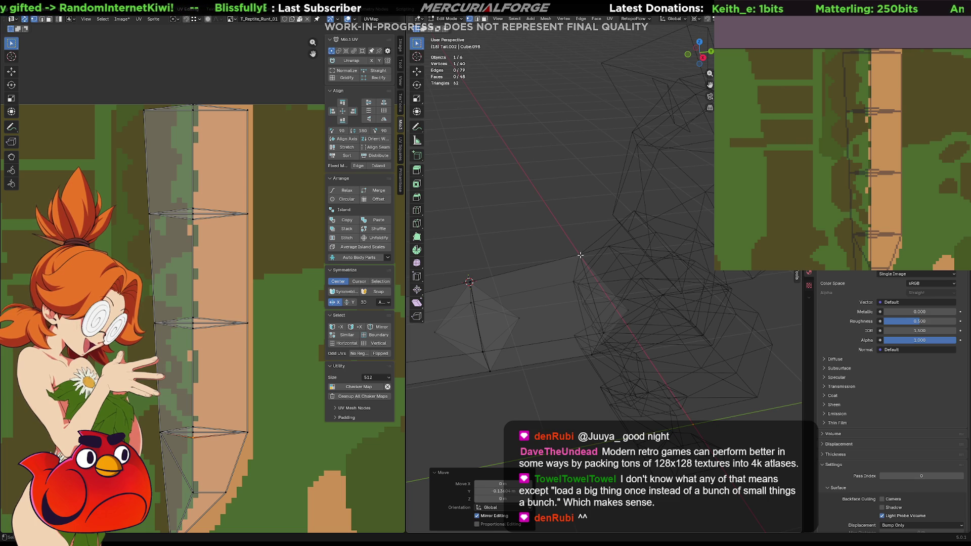
Step: Select the whole tail in textured shading, tilt it about X, then turn it -90° about Z
key("a")
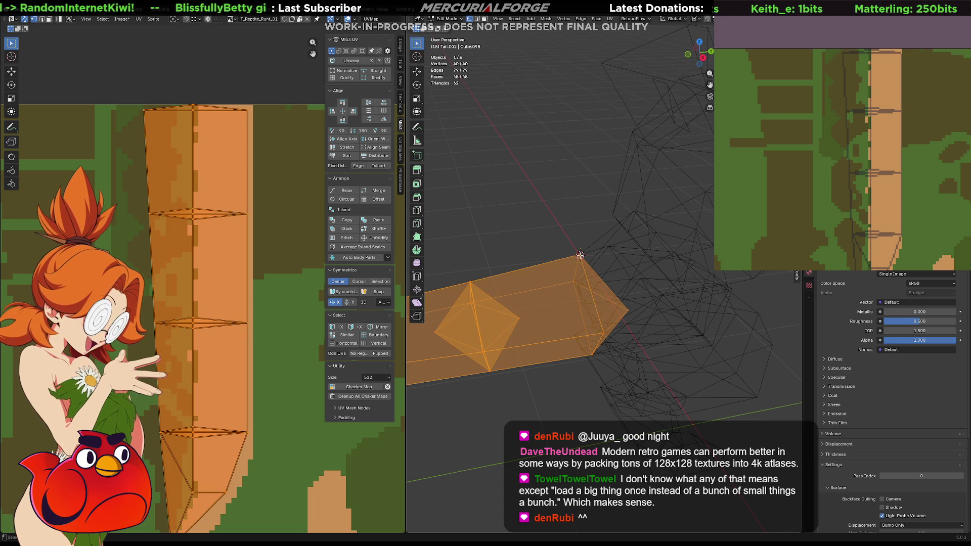
key("shift+z")
key("r")
key("x")
left_click(576, 258)
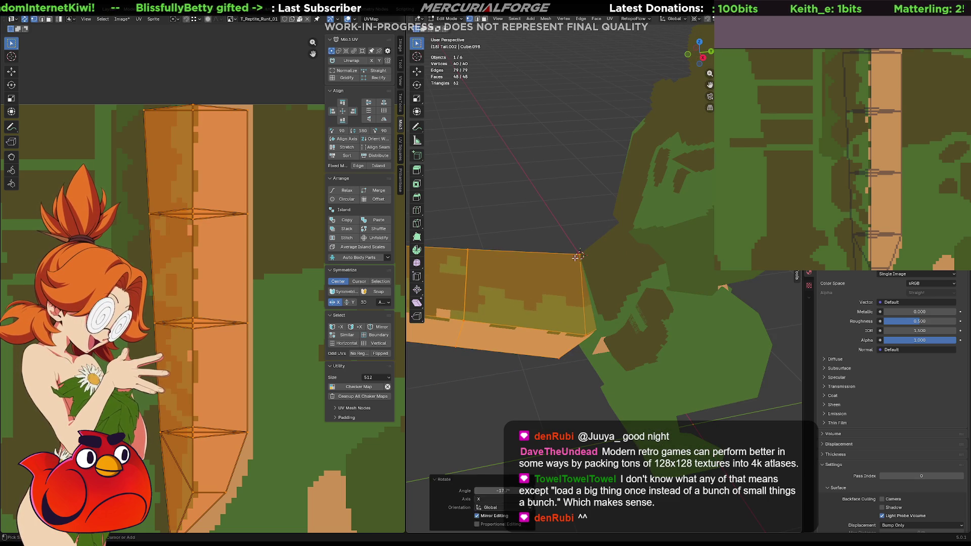
key("r")
type("z")
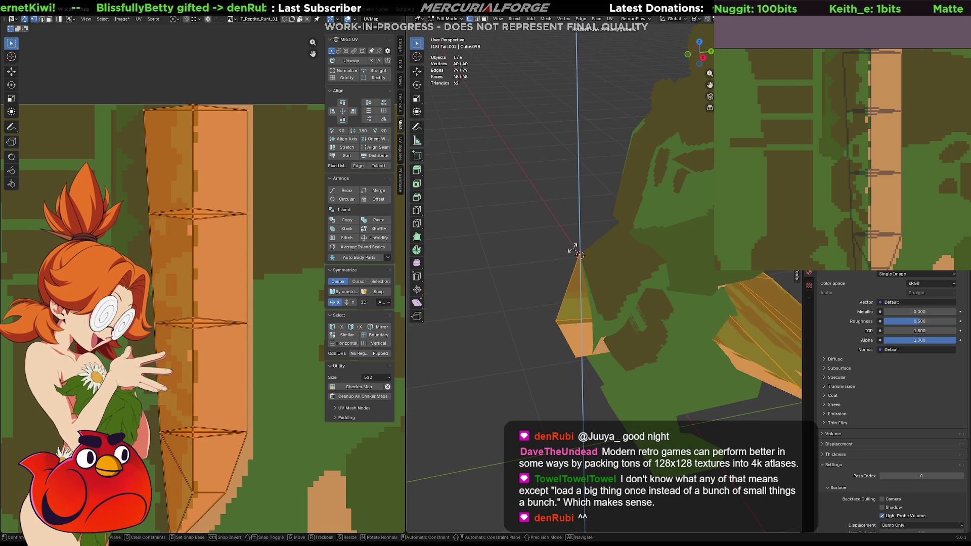
type("-90")
key("Return")
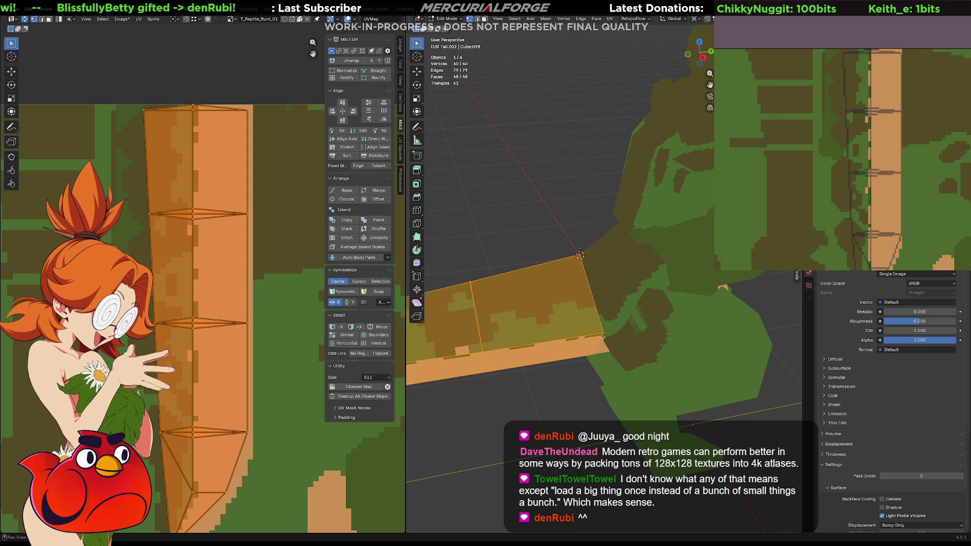
Step: Swing the tail further about Z, then deselect, zoom out and reselect the tail
key("r")
key("z")
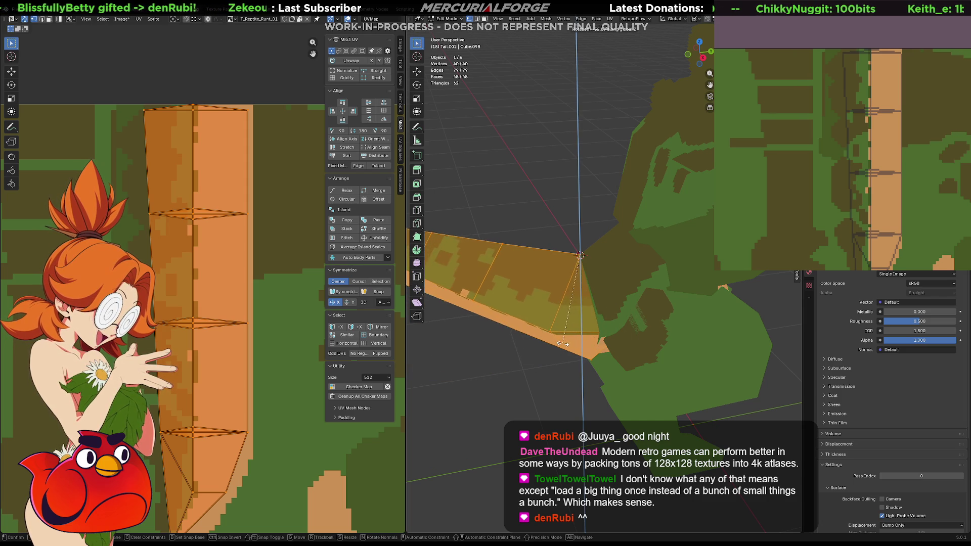
left_click(547, 343)
mouse_move(547, 344)
middle_mouse_down()
mouse_move(540, 382)
mouse_move(567, 377)
mouse_move(552, 354)
mouse_move(725, 359)
mouse_move(552, 353)
middle_mouse_up()
left_click(540, 381)
scroll(547, 343, "down", 6)
key("a")
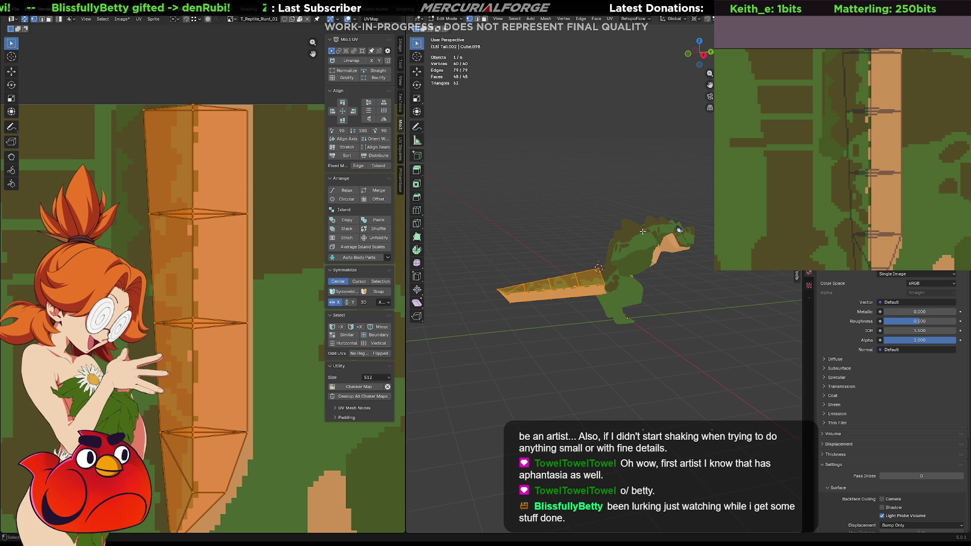
Step: Go to Object Mode, unhide the spikes and armour with Alt+H, and view from the right
middle_click_drag(661, 259, 647, 268)
scroll(660, 303, "up", 2)
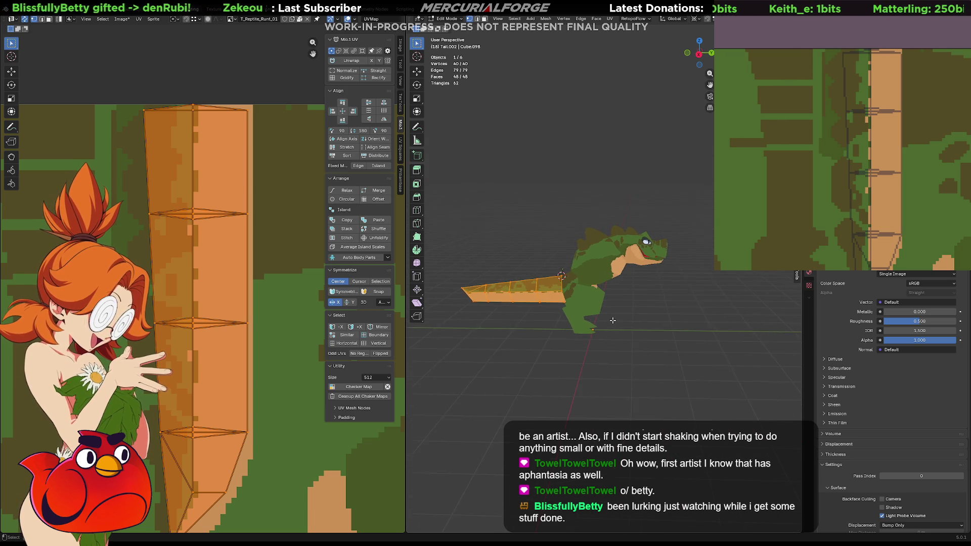
key("Tab")
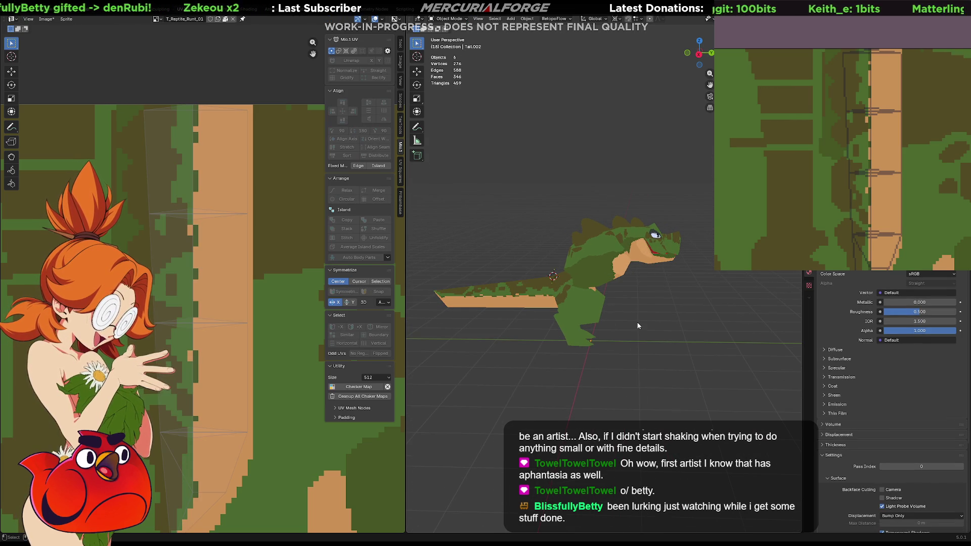
key("alt+h")
mouse_move(636, 322)
middle_mouse_down()
mouse_move(586, 304)
mouse_move(659, 294)
mouse_move(596, 291)
mouse_move(578, 311)
mouse_move(564, 308)
middle_mouse_up()
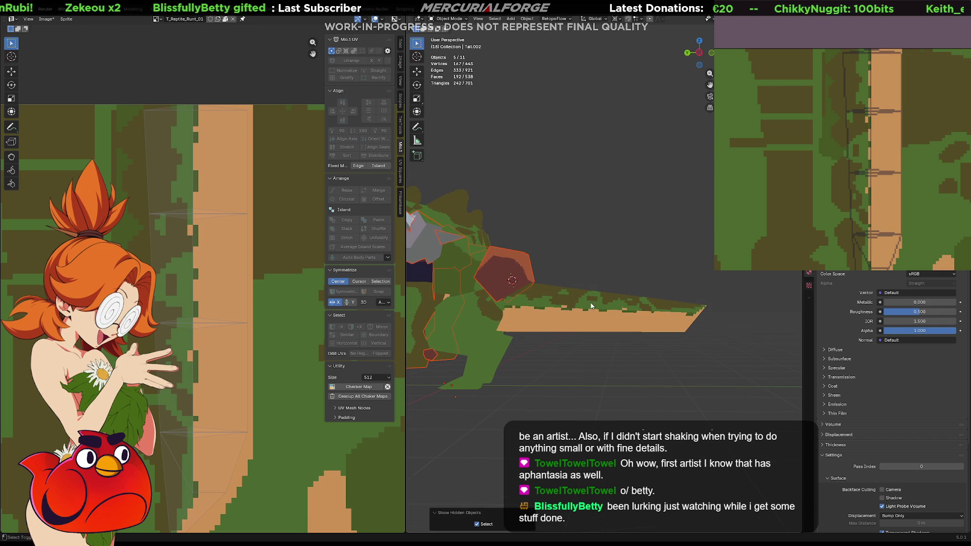
key("shift+z")
key("shift+z")
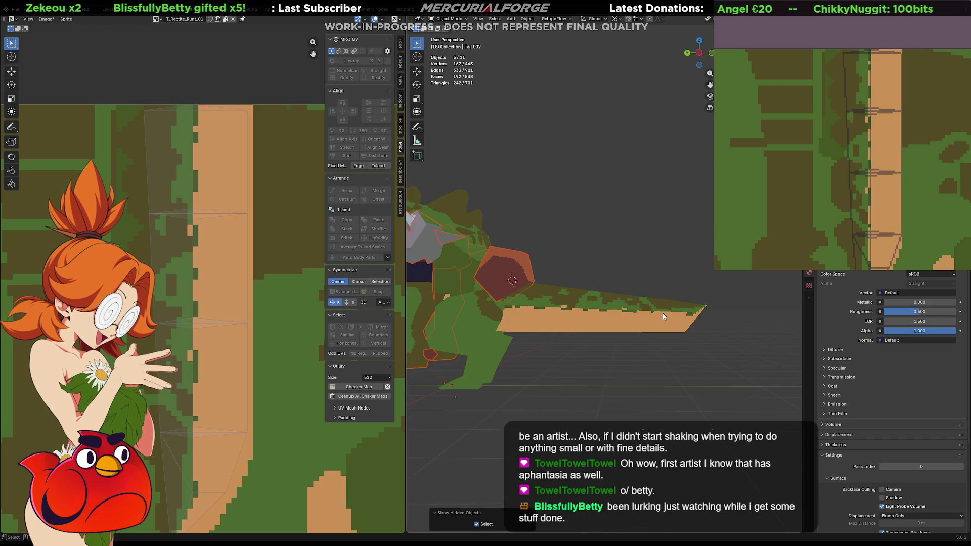
key("shift+z")
key("KP_3")
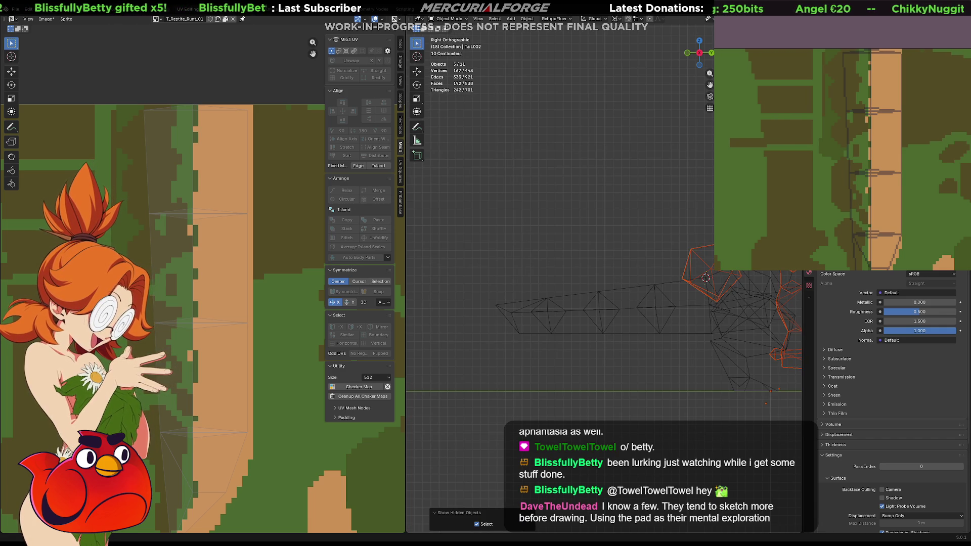
Step: Edit the tail and rotate its middle row of vertices around a pivot at the tail's base
scroll(665, 342, "up", 2)
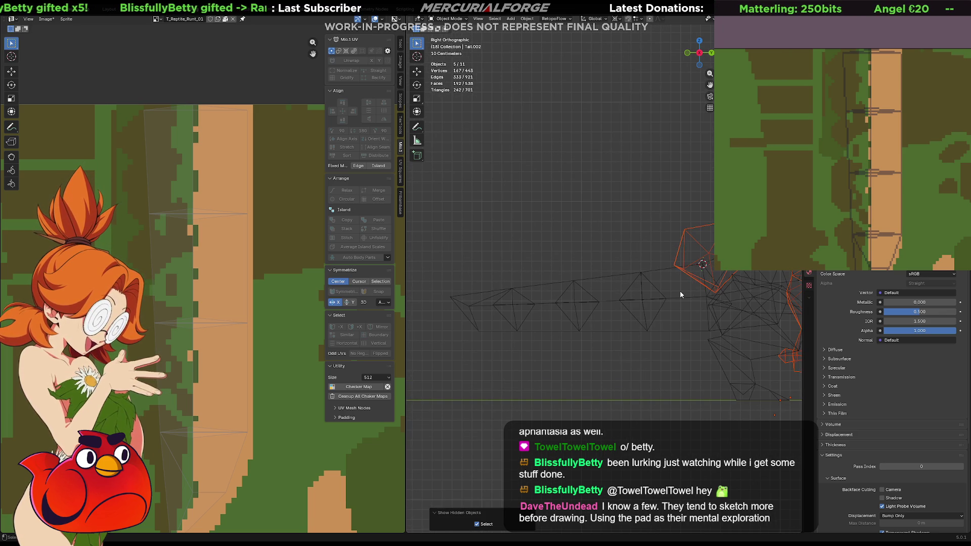
key("shift+z")
key("shift+z")
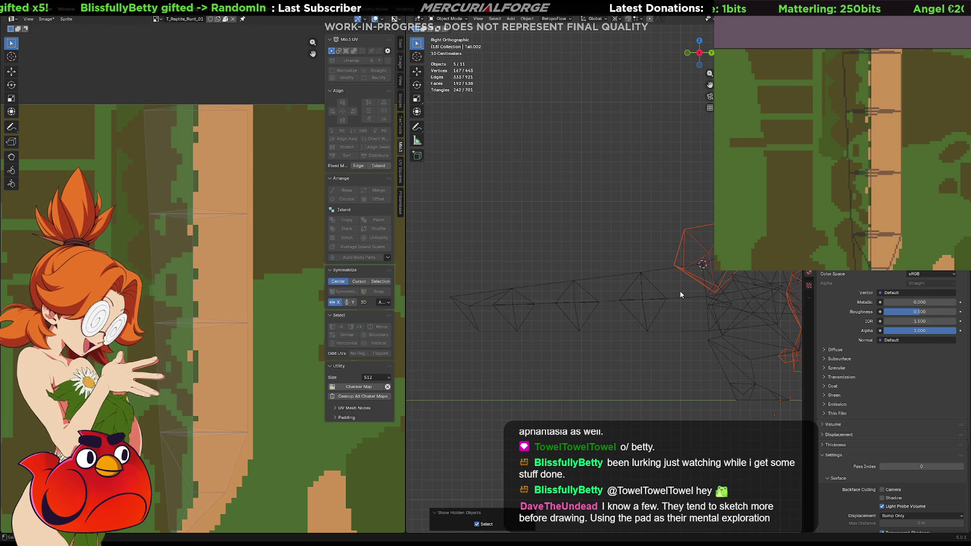
left_click(680, 295, "shift")
key("Tab")
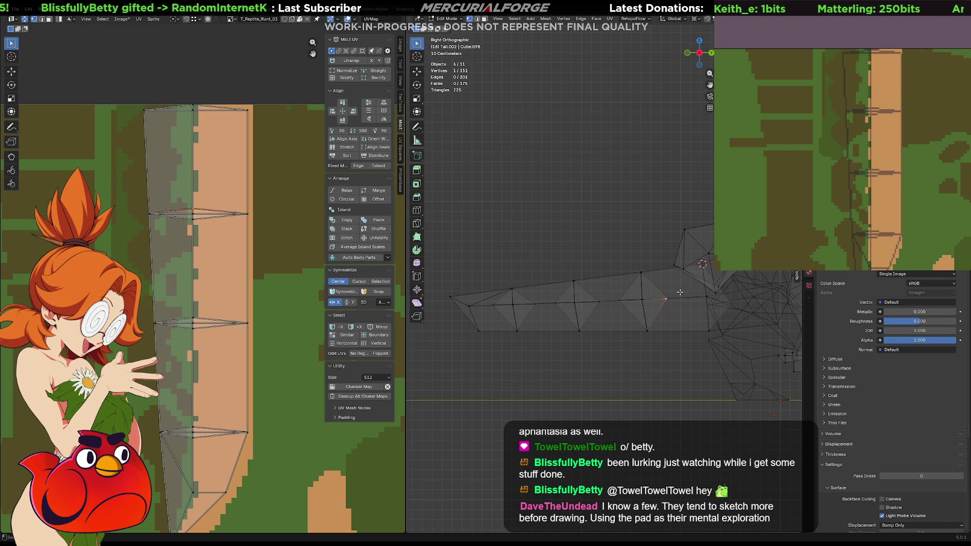
left_click_drag(679, 292, 466, 314)
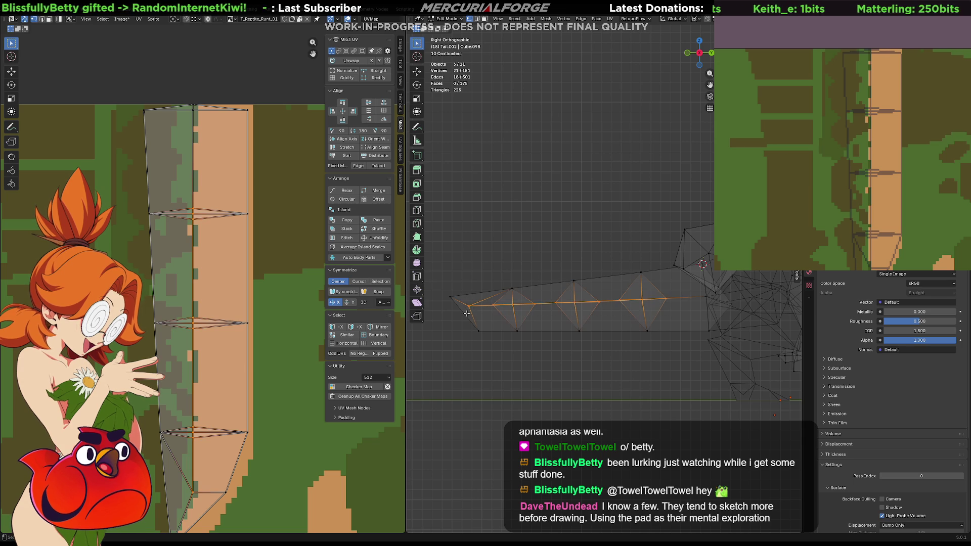
right_click(707, 297, "shift")
key("r")
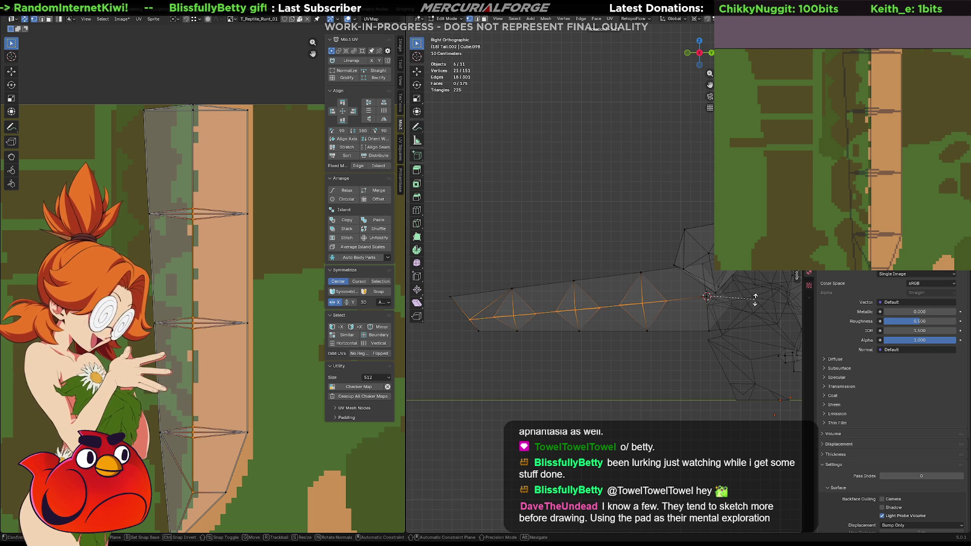
left_click(756, 300)
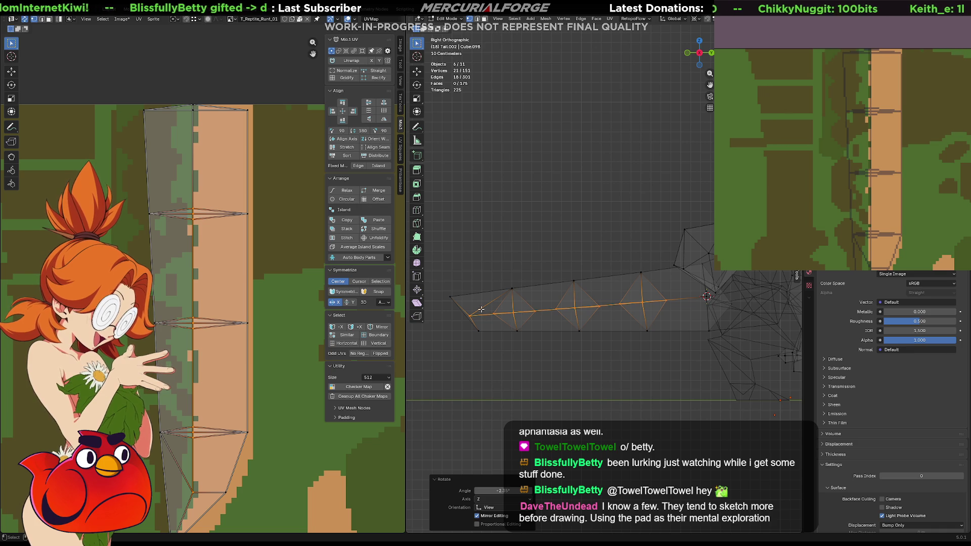
Step: Nudge the tail-tip vertices slightly right, check the textured tail, and return to Object Mode
left_click_drag(481, 309, 467, 324)
key("g")
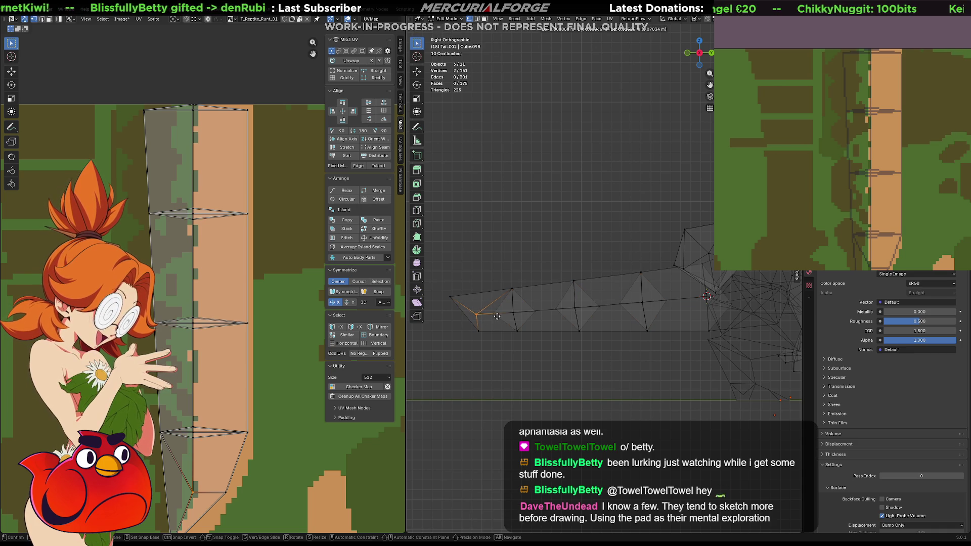
left_click(506, 316)
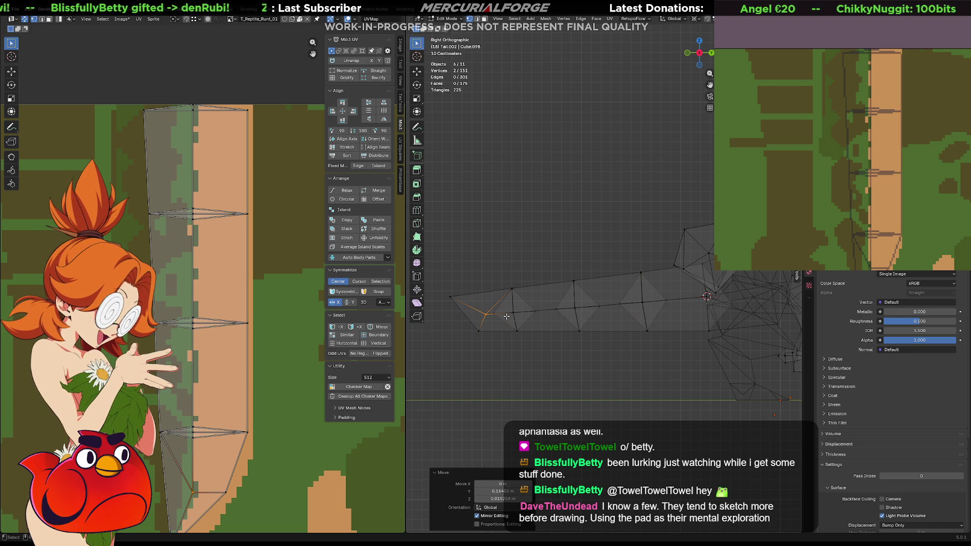
key("shift+z")
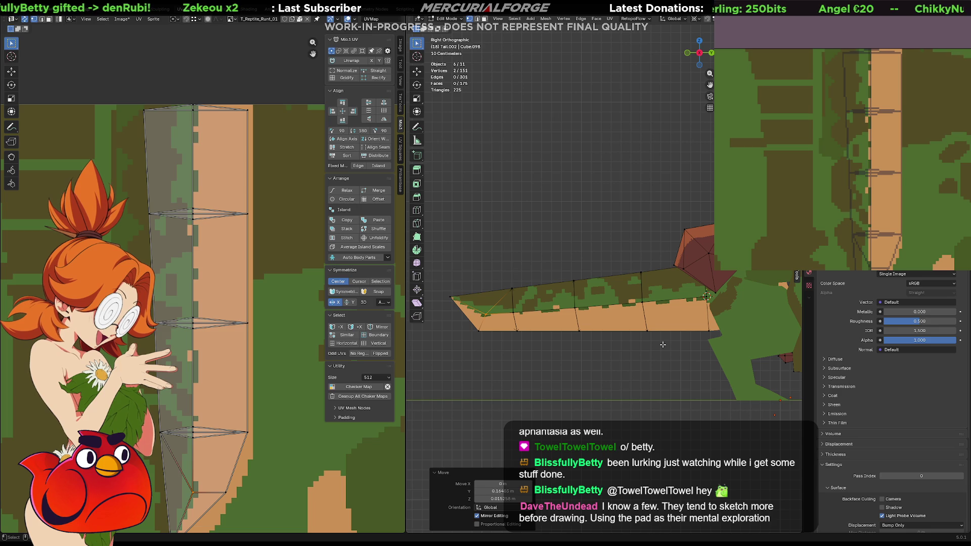
key("KP_Divide")
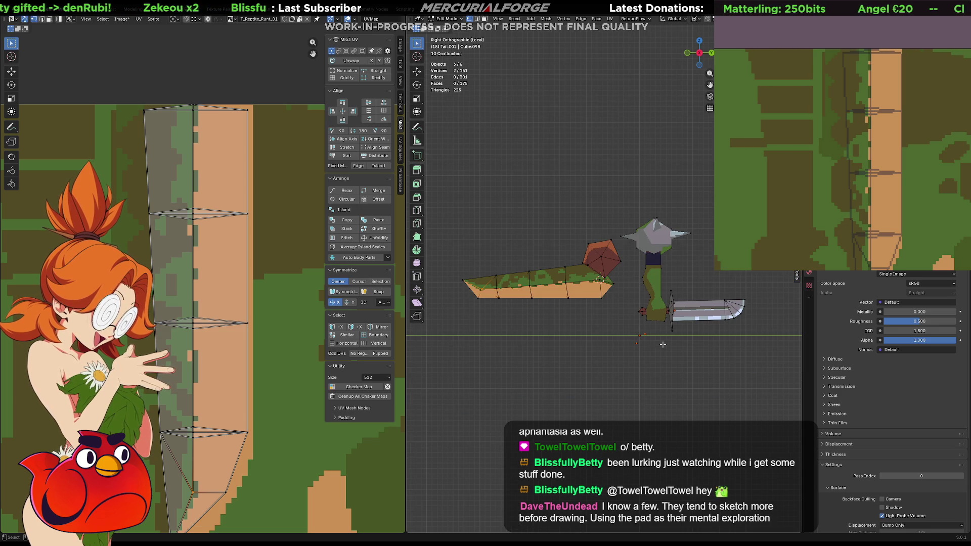
key("KP_Divide")
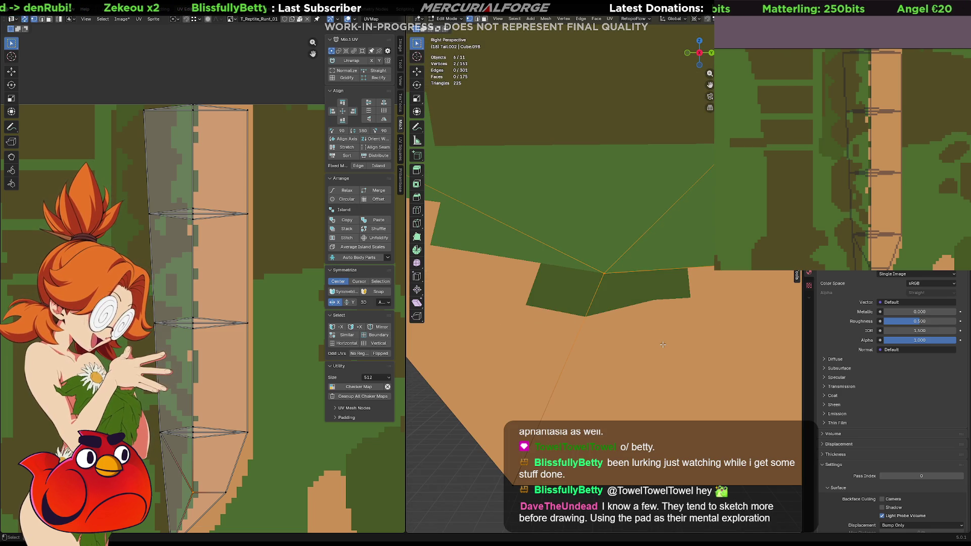
scroll(663, 344, "down", 5)
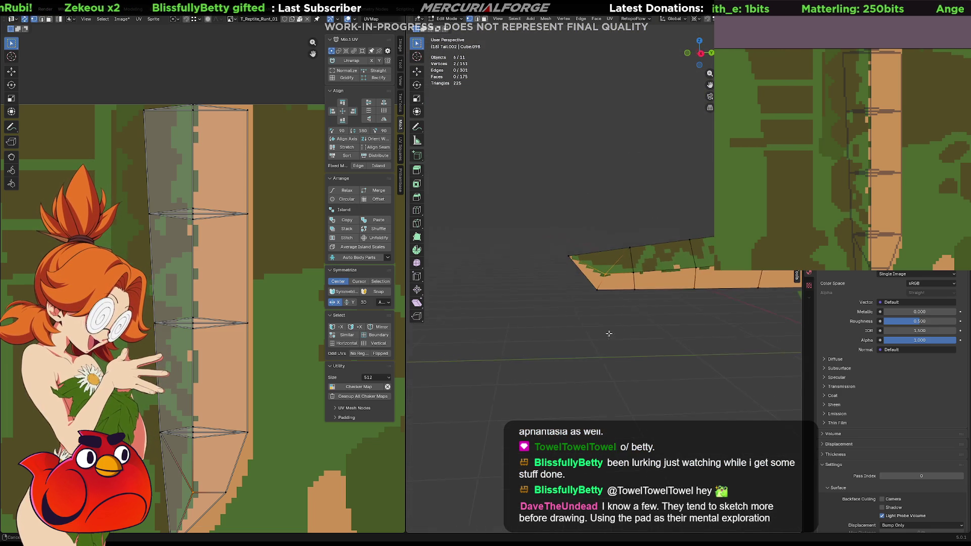
mouse_move(662, 344)
middle_mouse_down()
mouse_move(752, 339)
mouse_move(640, 316)
mouse_move(649, 363)
mouse_move(663, 317)
mouse_move(650, 348)
middle_mouse_up()
scroll(753, 339, "down", 3)
key("Tab")
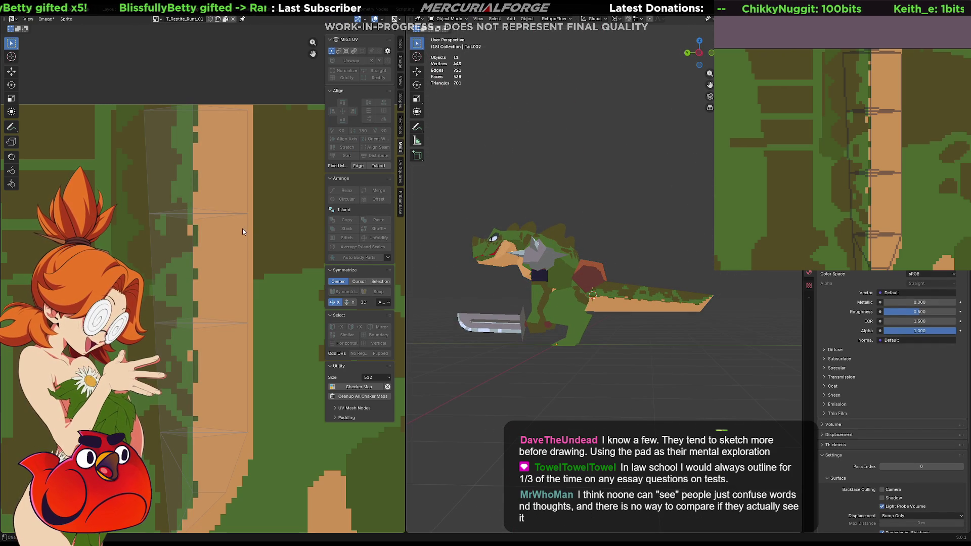
Step: Bring the top of the tail texture into view and select UV faces near the island's top
scroll(590, 292, "up", 4)
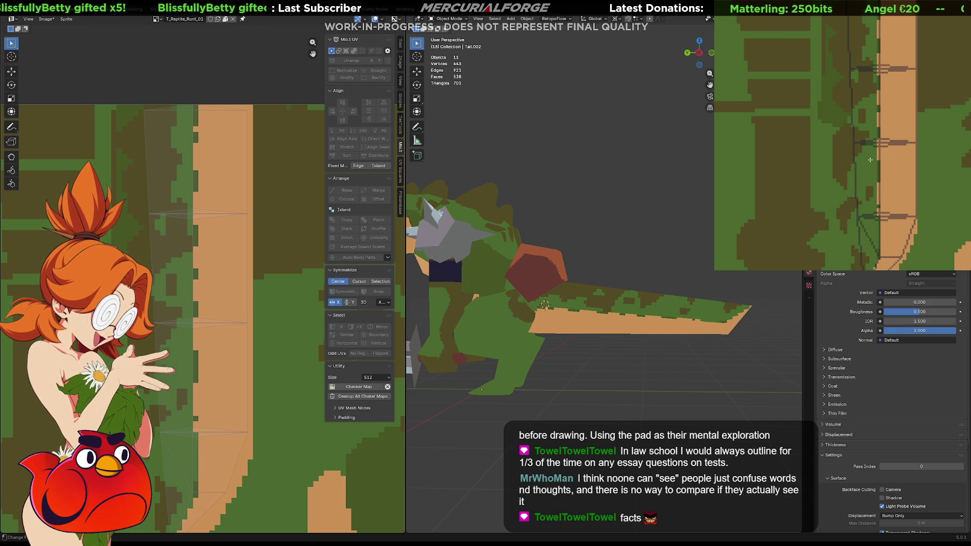
middle_click_drag(860, 187, 860, 214)
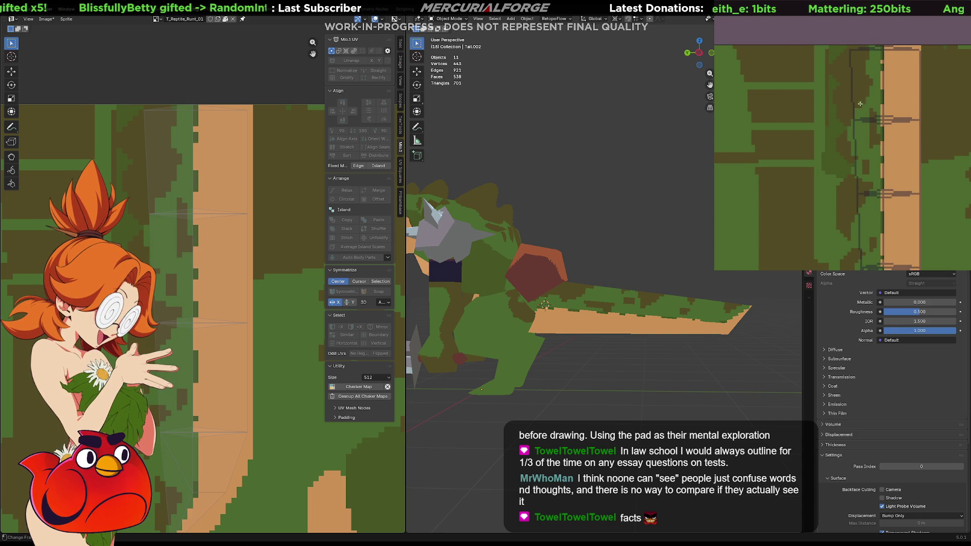
left_click(867, 68)
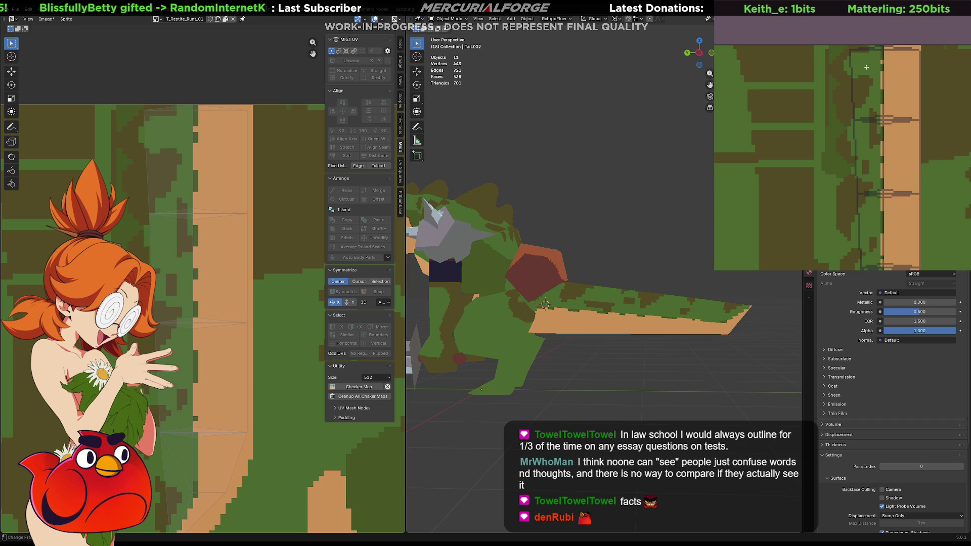
left_click(859, 81)
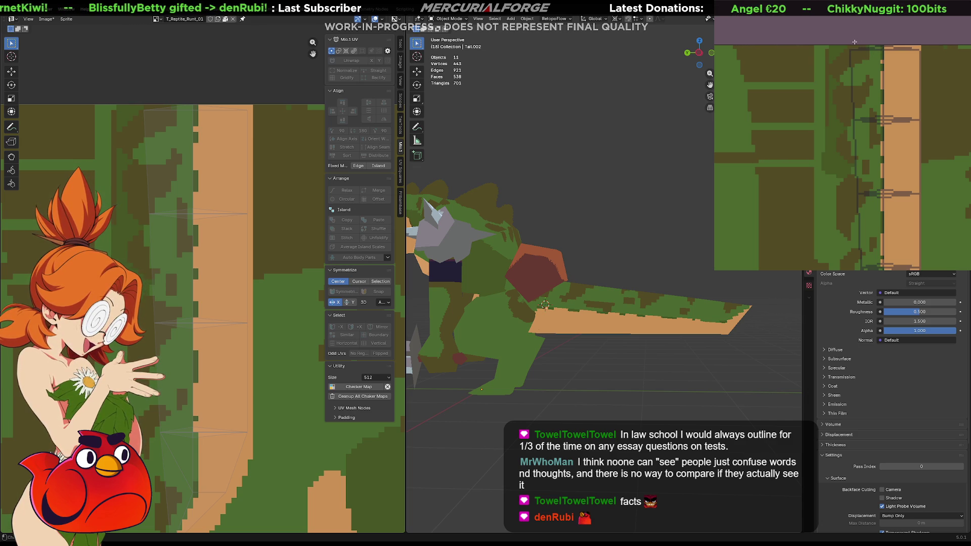
scroll(867, 61, "down", 2, "shift")
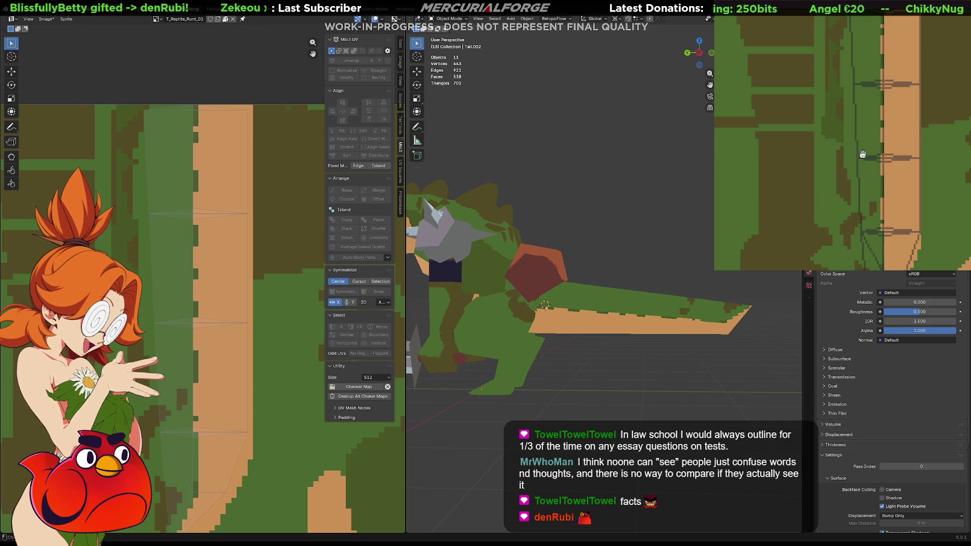
scroll(877, 86, "down", 5, "shift")
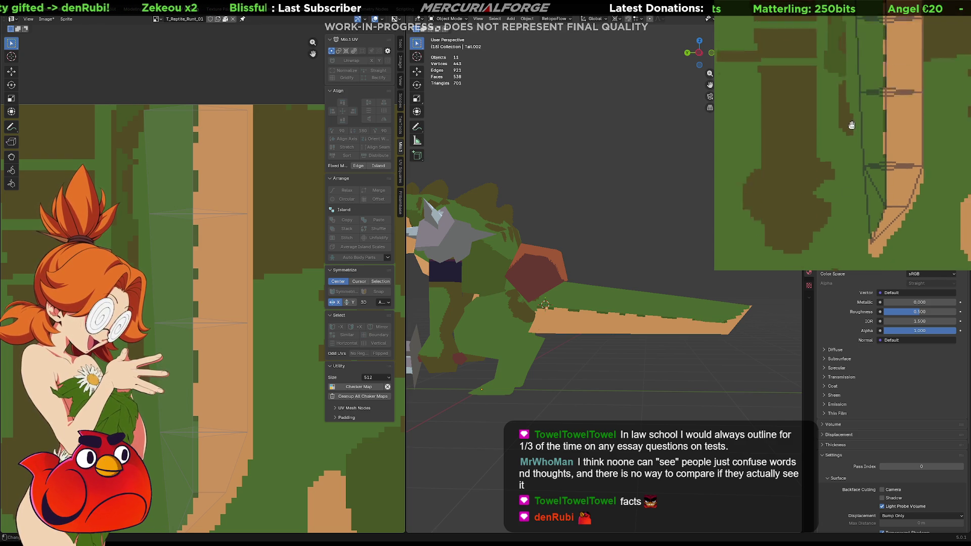
scroll(837, 111, "up", 3, "shift")
scroll(843, 125, "up", 3, "shift")
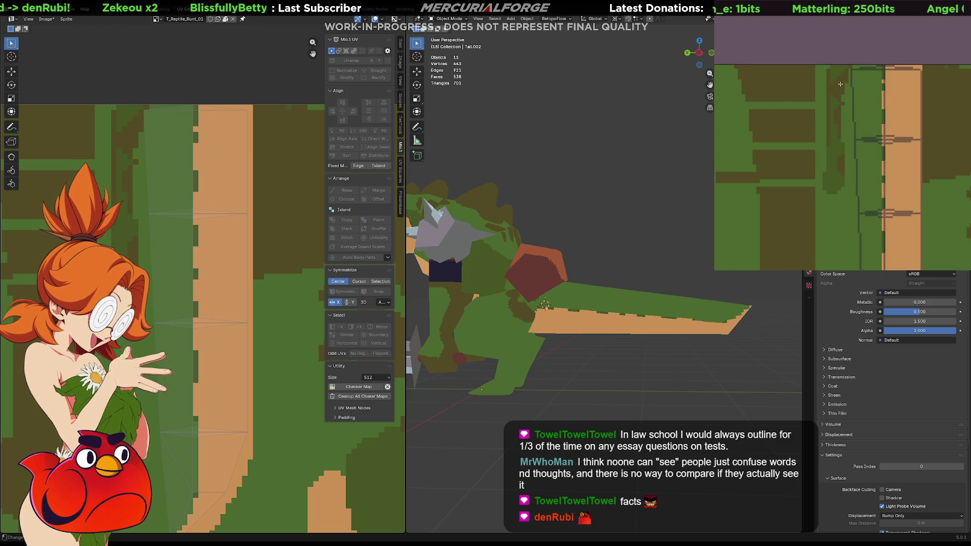
scroll(840, 84, "down", 1, "shift")
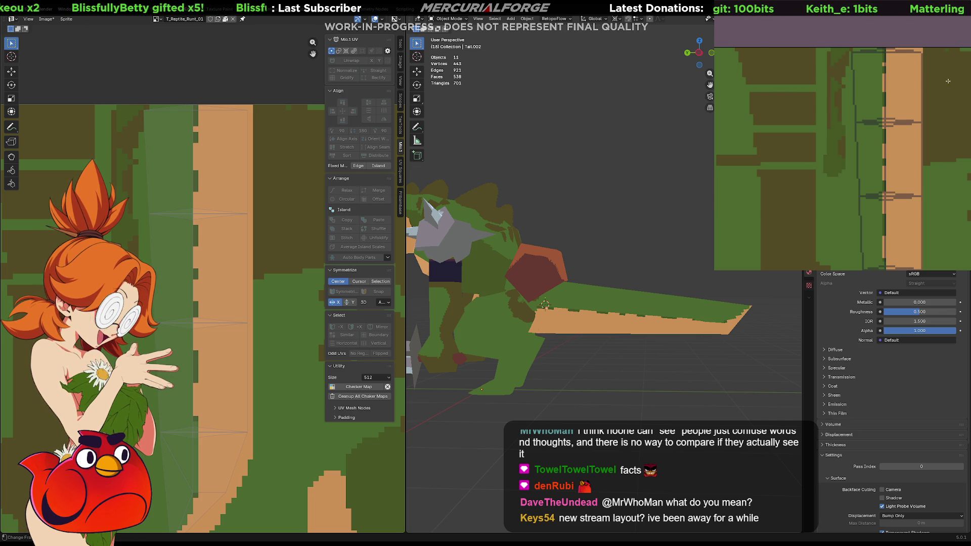
Step: Paint a dark green blob on the tail texture, undoing strokes placed beside the seam
left_click_drag(848, 70, 869, 105)
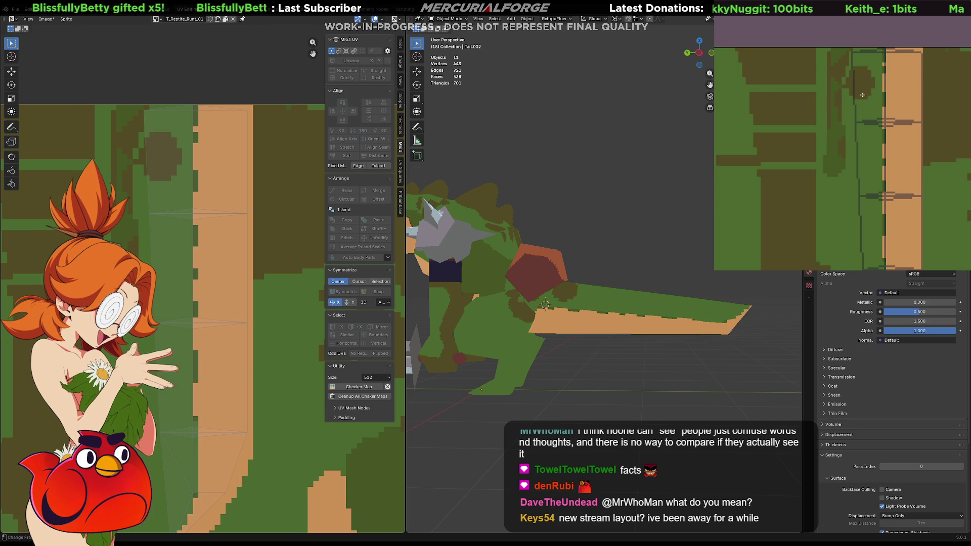
key("ctrl+z")
mouse_move(854, 66)
left_mouse_down()
mouse_move(844, 117)
mouse_move(865, 169)
left_mouse_up()
middle_click_drag(865, 170, 847, 96)
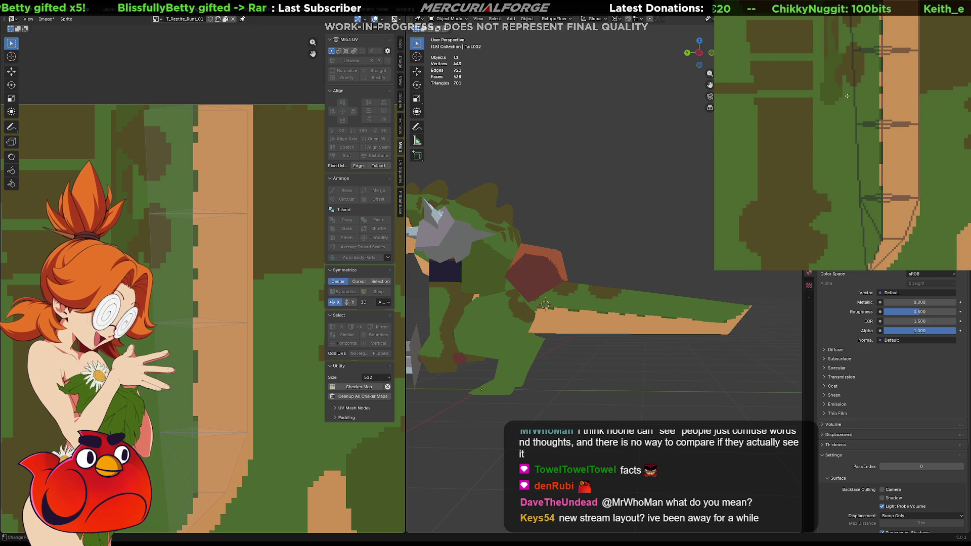
key("ctrl+z")
scroll(836, 53, "up", 3, "shift")
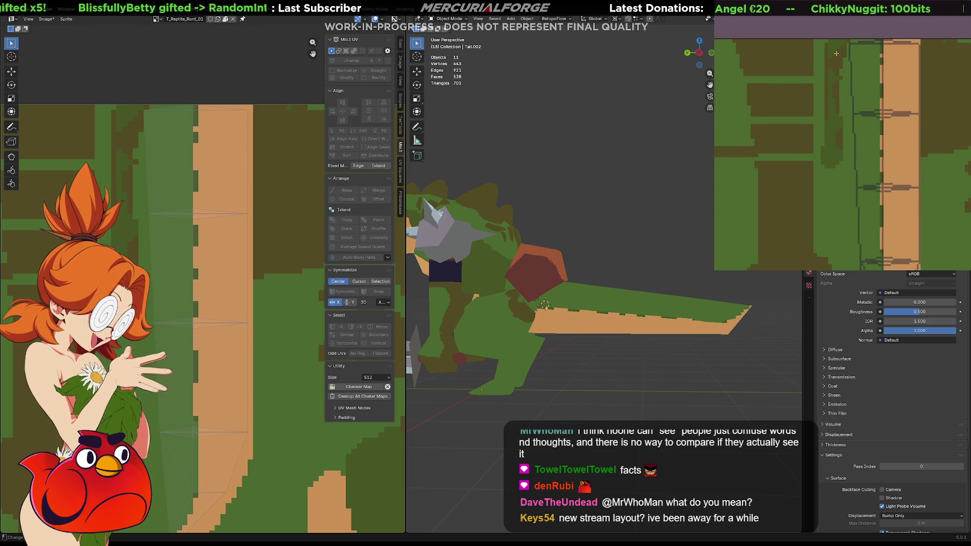
Step: Outline and fill several solid dark green oval spots along the tail
mouse_move(852, 50)
left_mouse_down()
mouse_move(869, 101)
mouse_move(858, 147)
mouse_move(866, 184)
left_mouse_up()
middle_click_drag(866, 184, 866, 159)
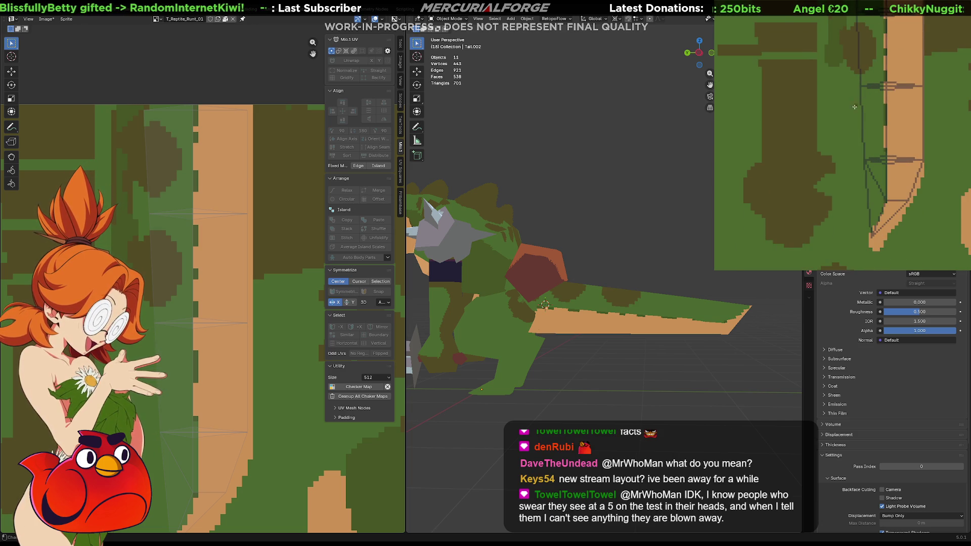
mouse_move(862, 98)
left_mouse_down()
mouse_move(850, 119)
mouse_move(875, 147)
mouse_move(864, 141)
left_mouse_up()
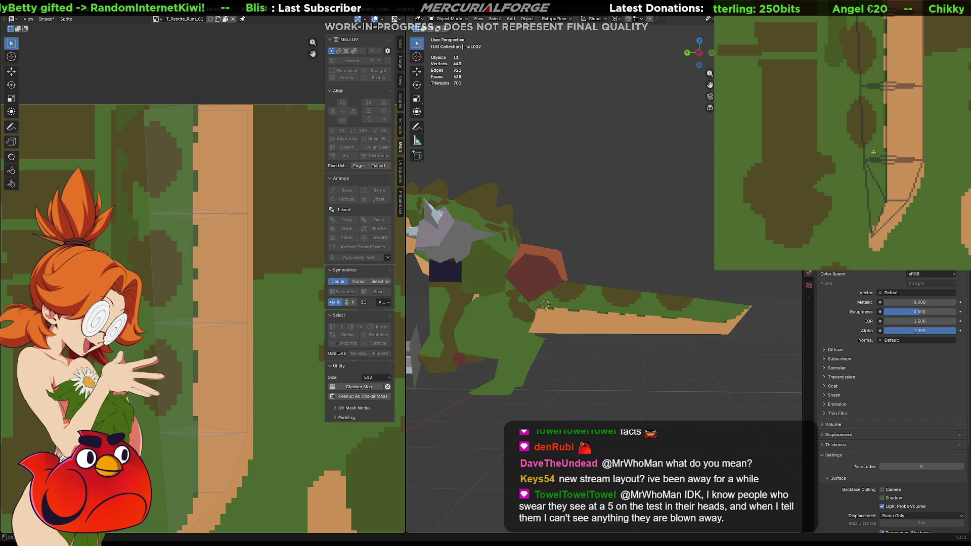
middle_click_drag(871, 157, 871, 66)
left_click_drag(854, 85, 882, 131)
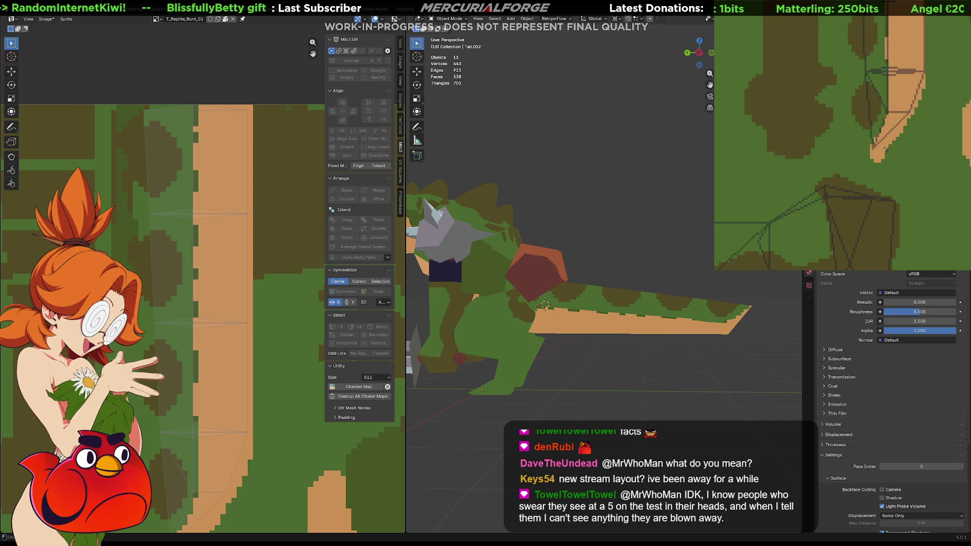
mouse_move(867, 81)
left_mouse_down()
mouse_move(876, 126)
mouse_move(865, 99)
left_mouse_up()
middle_click_drag(861, 75, 859, 131)
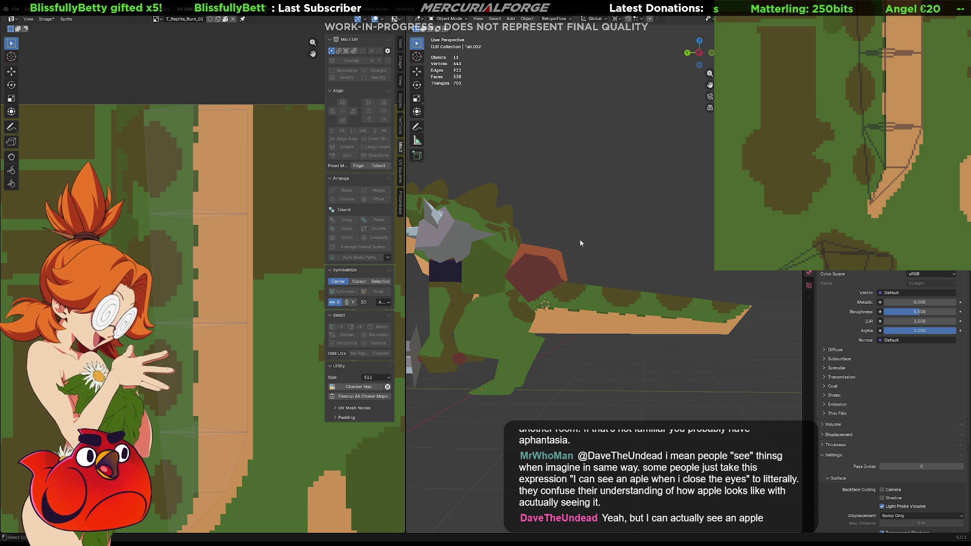
mouse_move(582, 219)
middle_mouse_down()
mouse_move(605, 223)
mouse_move(595, 260)
mouse_move(608, 224)
mouse_move(611, 238)
mouse_move(617, 231)
mouse_move(569, 242)
mouse_move(487, 230)
mouse_move(498, 238)
mouse_move(601, 234)
mouse_move(621, 209)
mouse_move(591, 225)
middle_mouse_up()
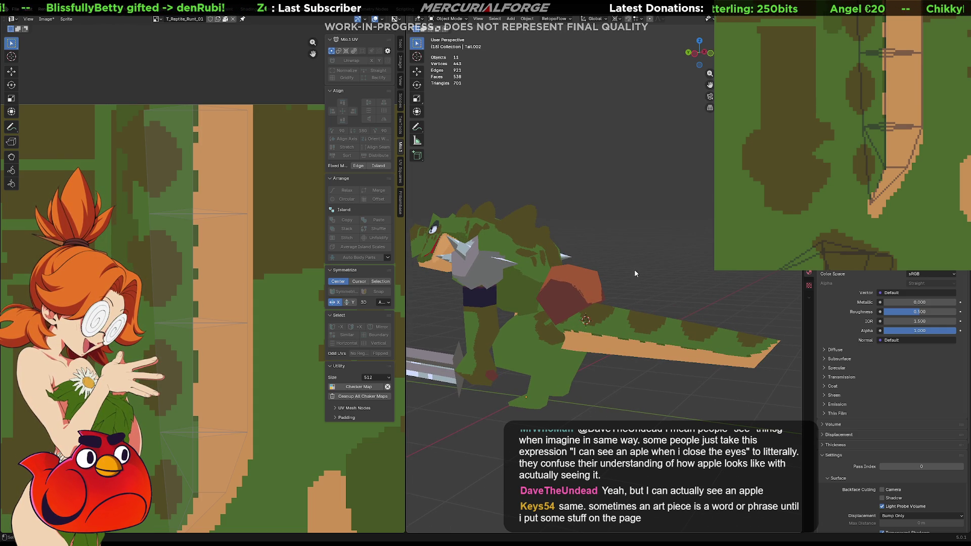
mouse_move(634, 271)
middle_mouse_down()
mouse_move(616, 245)
mouse_move(625, 256)
middle_mouse_up()
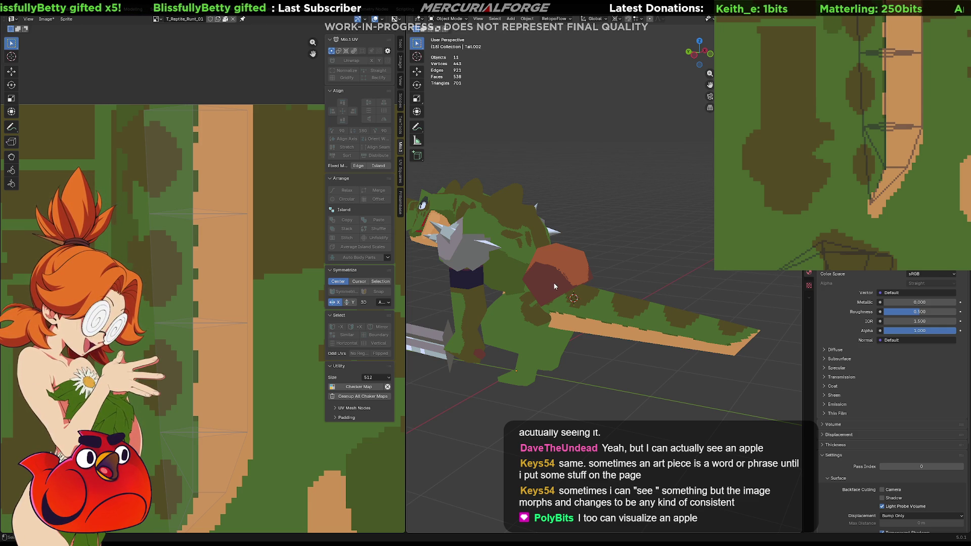
mouse_move(554, 286)
middle_mouse_down()
mouse_move(615, 276)
mouse_move(680, 286)
mouse_move(657, 281)
mouse_move(514, 336)
mouse_move(490, 297)
mouse_move(557, 293)
mouse_move(572, 302)
mouse_move(505, 290)
mouse_move(565, 296)
middle_mouse_up()
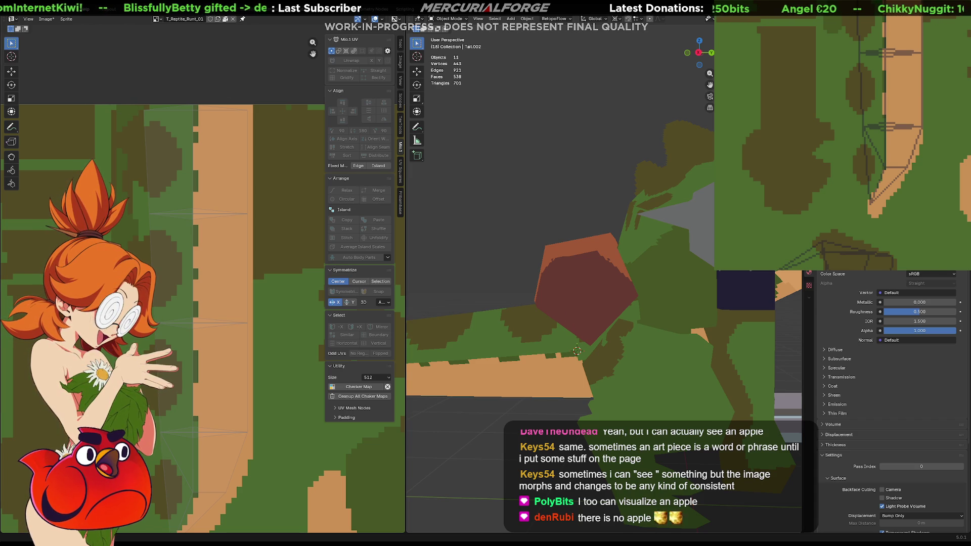
Step: Pan the tail texture view, step to frame 20, and orbit for a higher view of the reptile
scroll(851, 79, "up", 5, "shift")
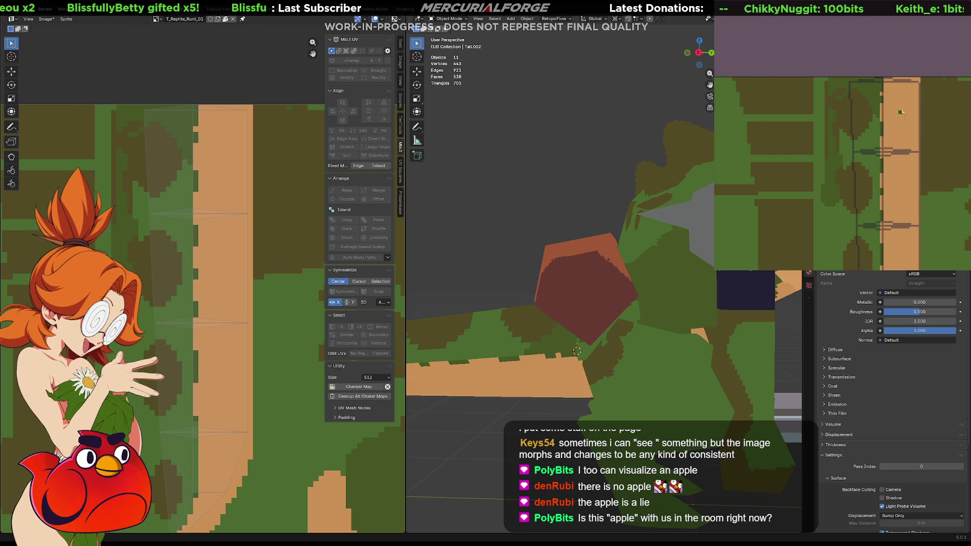
mouse_move(893, 128)
middle_mouse_down()
mouse_move(912, 102)
mouse_move(892, 67)
middle_mouse_up()
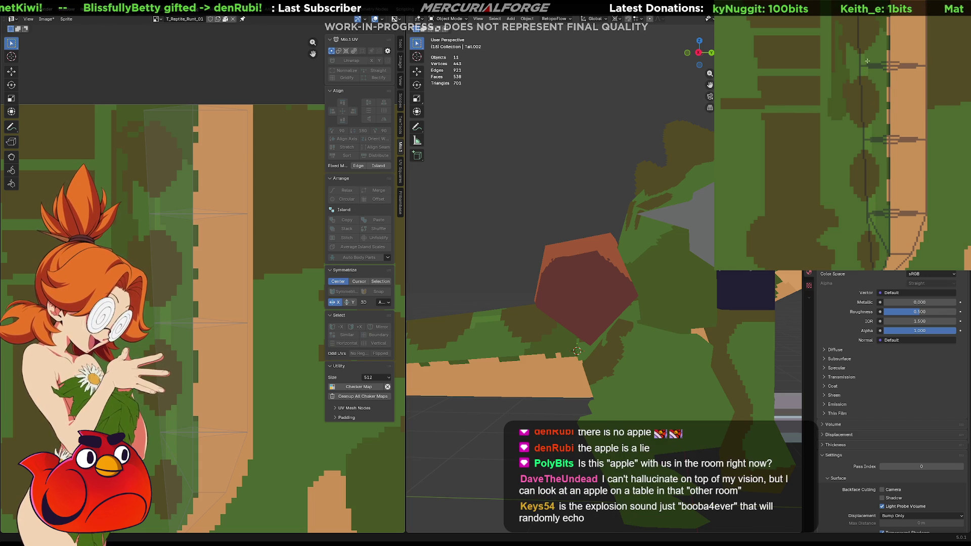
scroll(868, 101, "down", 4, "shift")
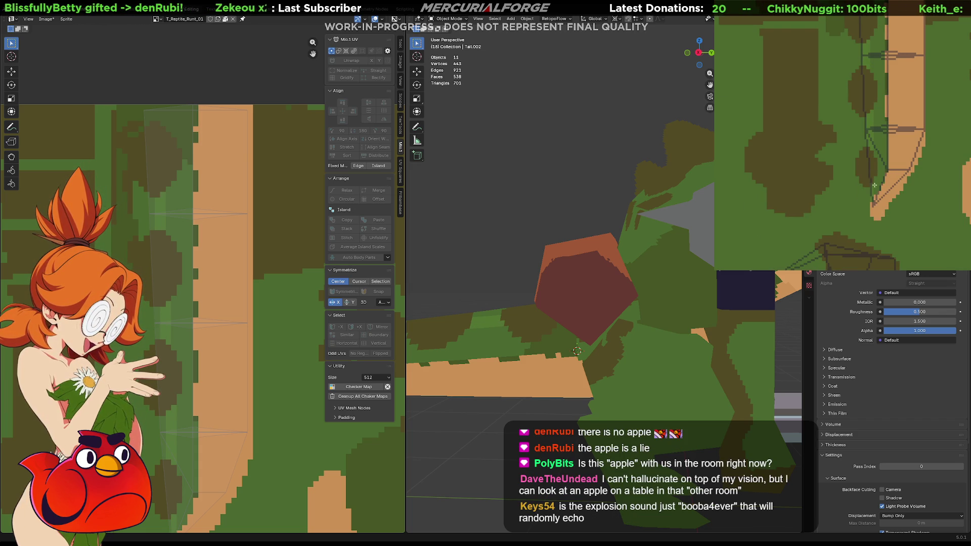
key("Right")
key("Right")
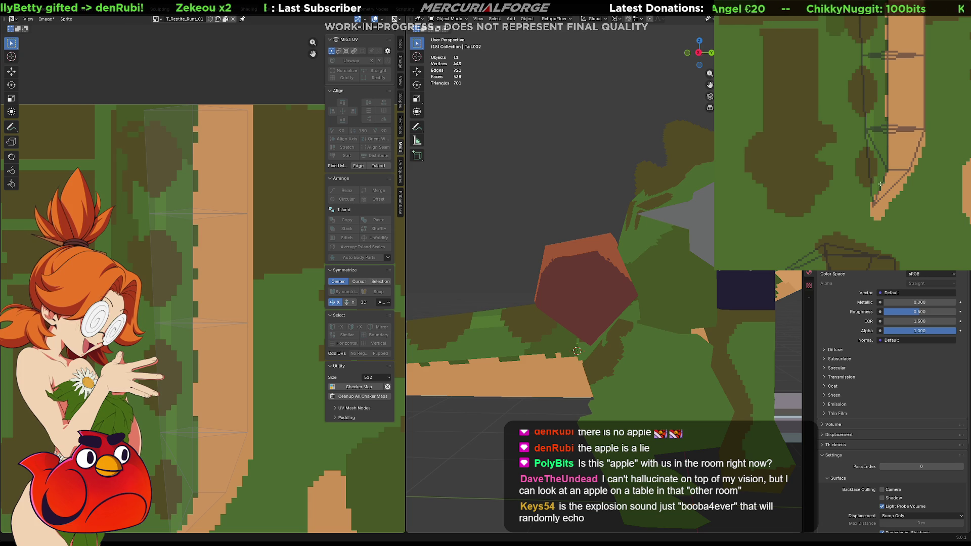
scroll(499, 278, "down", 5)
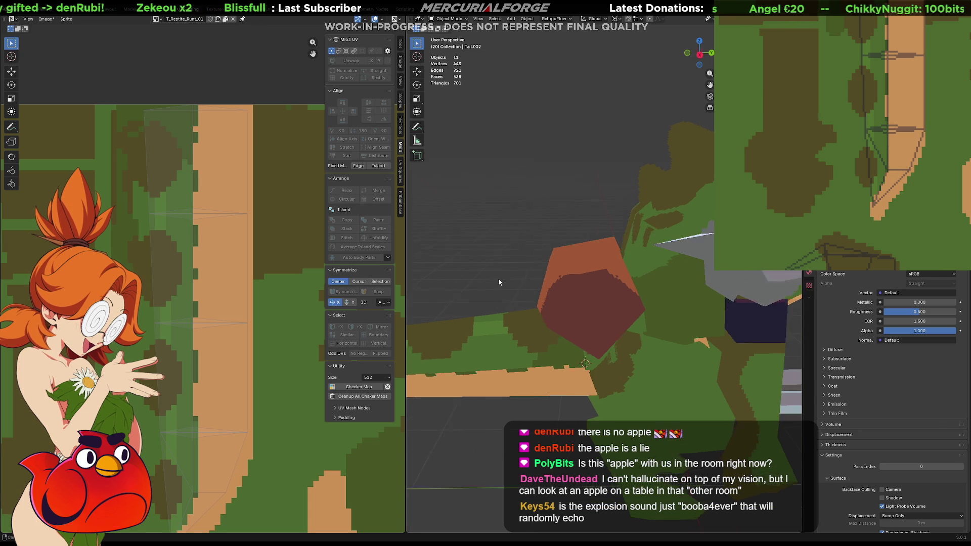
mouse_move(563, 279)
middle_mouse_down()
mouse_move(585, 318)
mouse_move(569, 305)
mouse_move(576, 292)
middle_mouse_up()
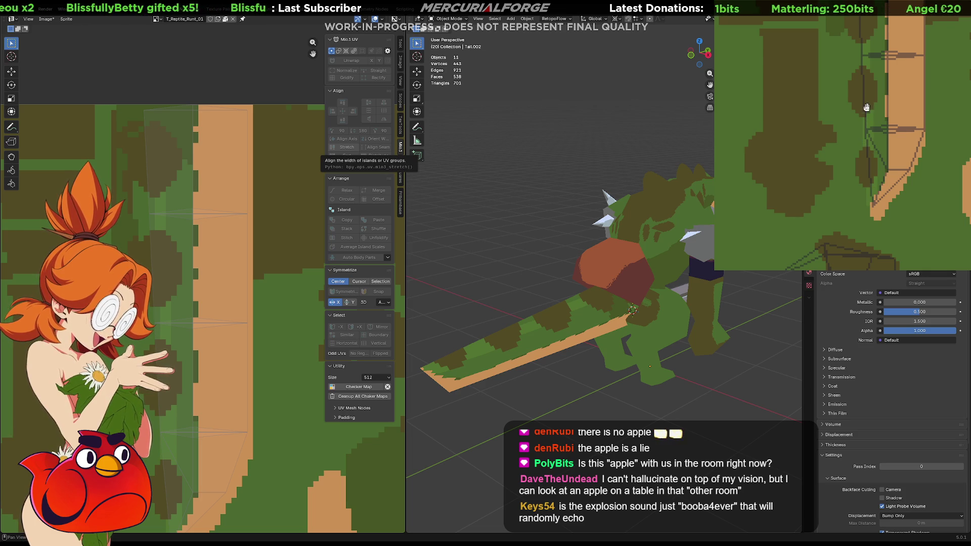
Step: Paint light vertical pixel strokes down the tail stripe in the texture
scroll(865, 144, "up", 4, "shift")
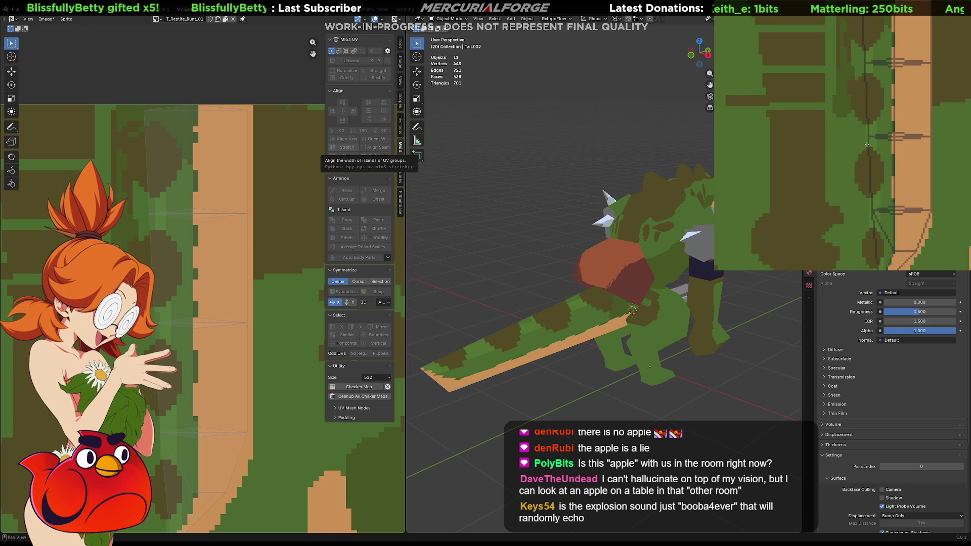
scroll(868, 143, "up", 4, "shift")
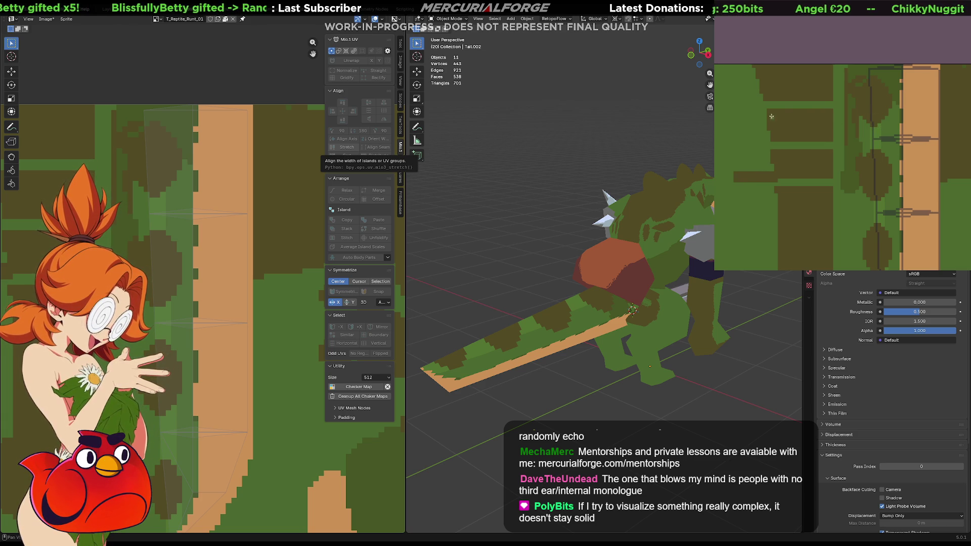
middle_click_drag(873, 155, 854, 140)
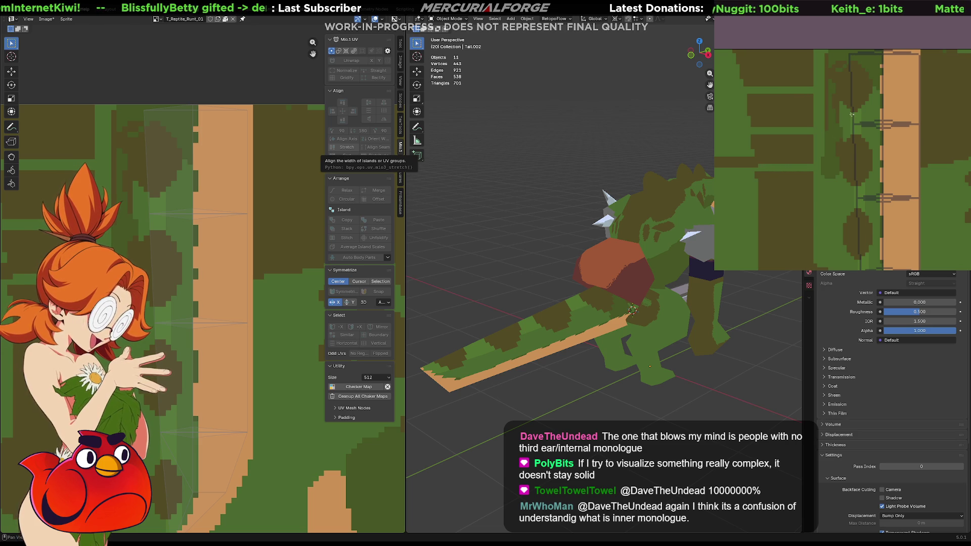
left_click_drag(852, 115, 852, 133)
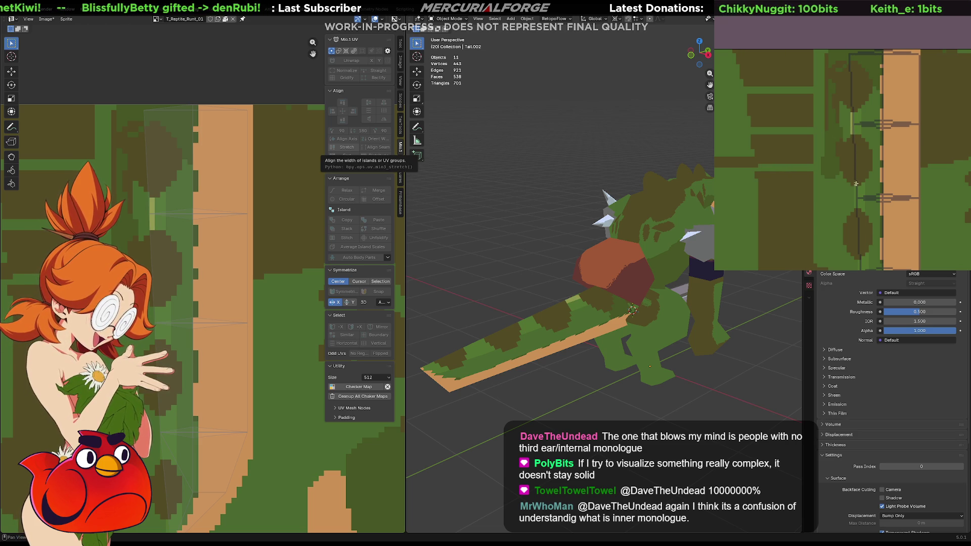
left_click_drag(856, 187, 856, 209)
middle_click_drag(863, 211, 867, 105)
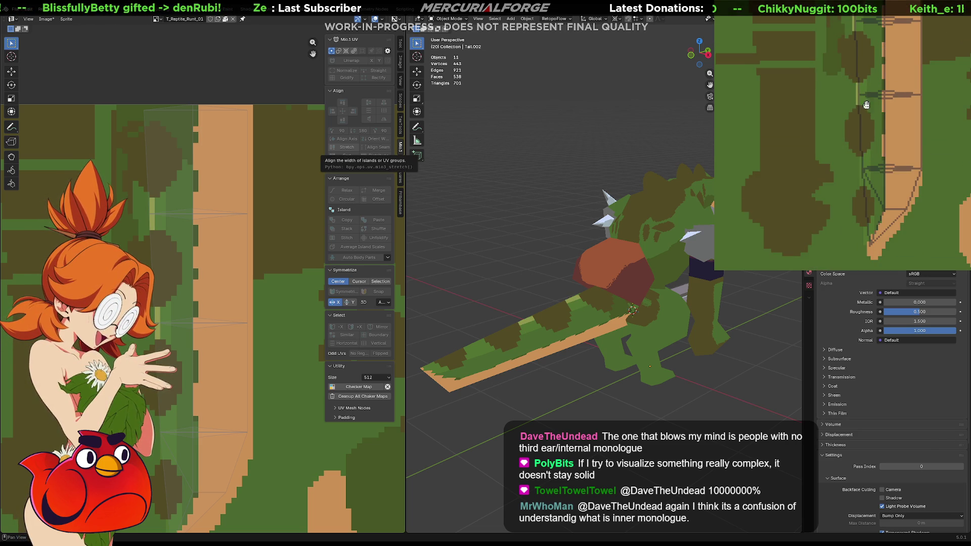
left_click_drag(860, 158, 862, 185)
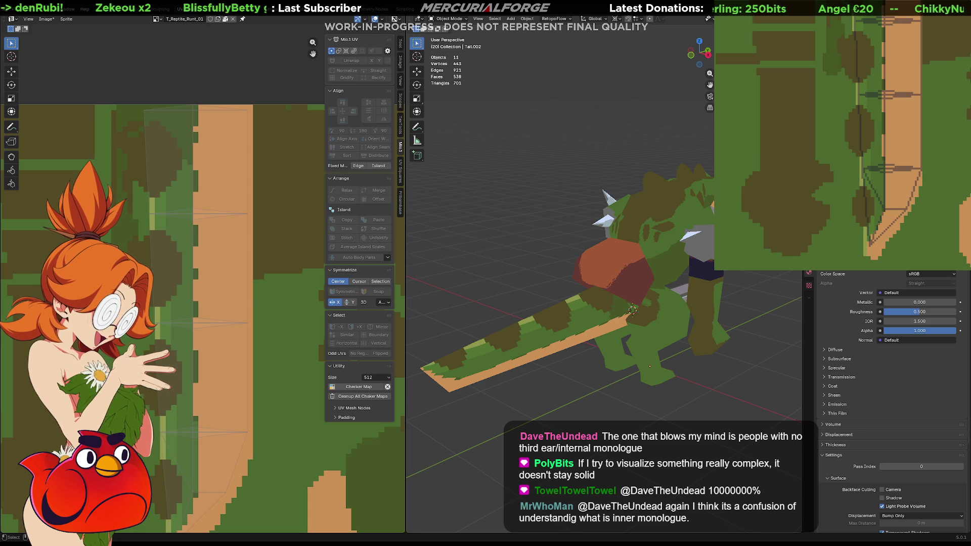
Step: Orbit around the reptile to inspect the retouched tail from the side and front
mouse_move(597, 304)
middle_mouse_down()
mouse_move(680, 302)
mouse_move(645, 313)
mouse_move(654, 348)
mouse_move(663, 297)
mouse_move(635, 312)
mouse_move(675, 309)
mouse_move(656, 306)
mouse_move(677, 299)
middle_mouse_up()
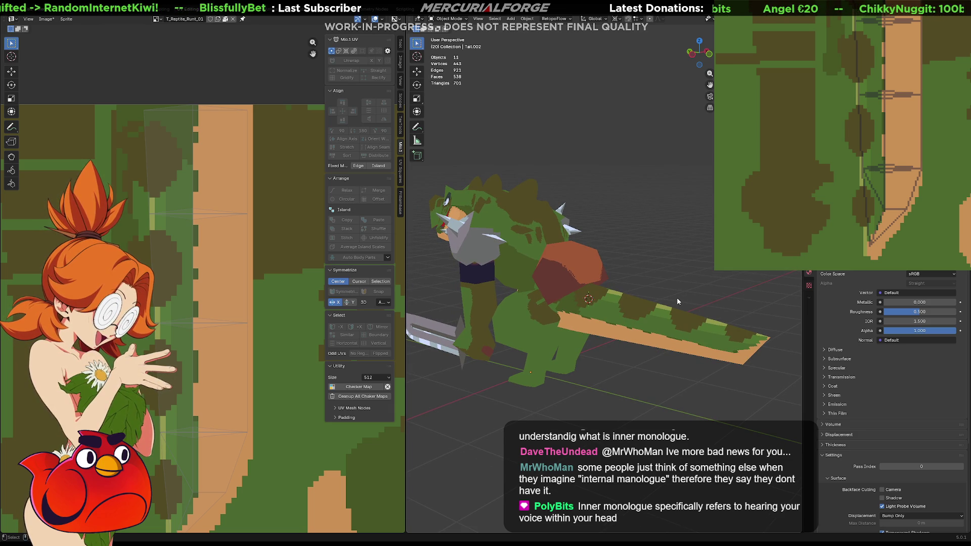
middle_click_drag(678, 302, 705, 291)
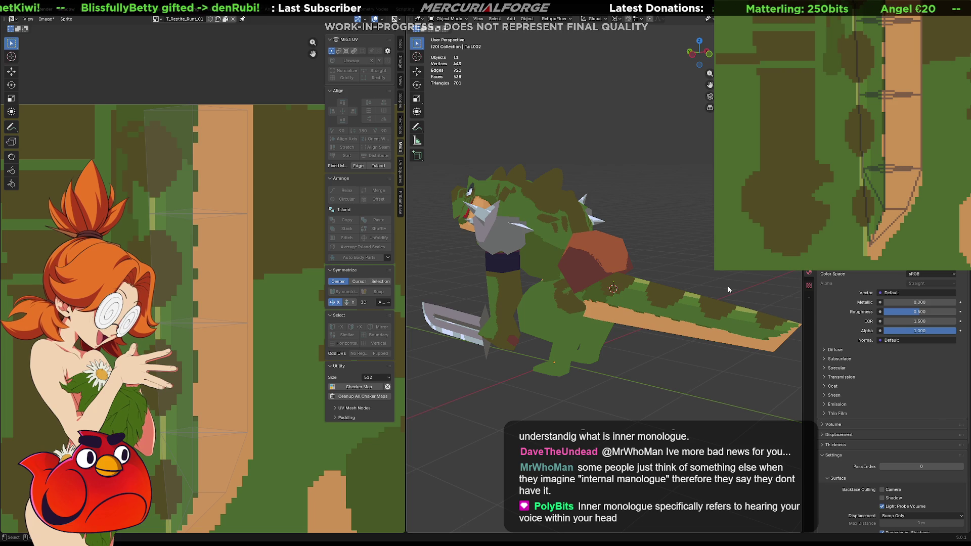
mouse_move(726, 286)
middle_mouse_down()
mouse_move(645, 305)
mouse_move(569, 294)
middle_mouse_up()
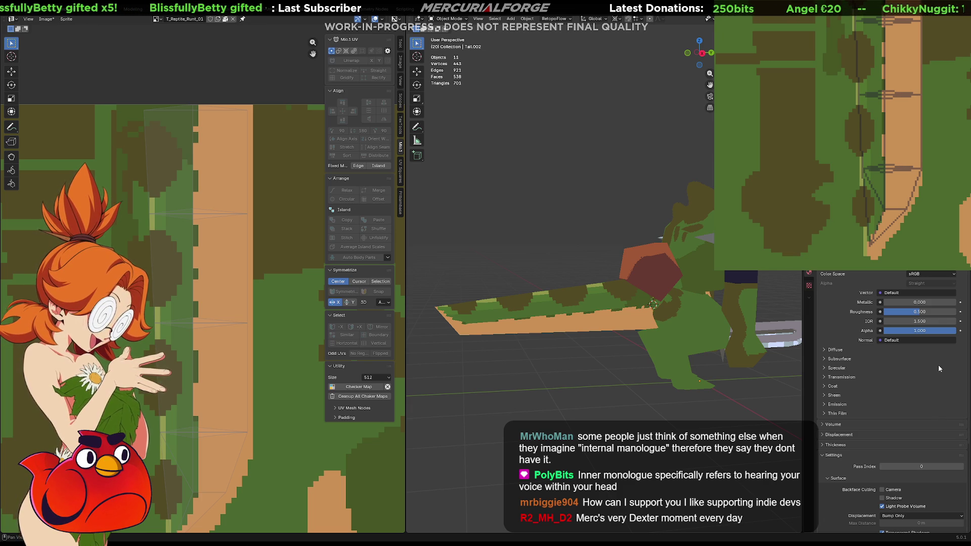
mouse_move(703, 299)
middle_mouse_down()
mouse_move(678, 277)
mouse_move(570, 290)
middle_mouse_up()
Step: Select all the tail geometry in Edit Mode, then select all 11 objects and export them
key("Tab")
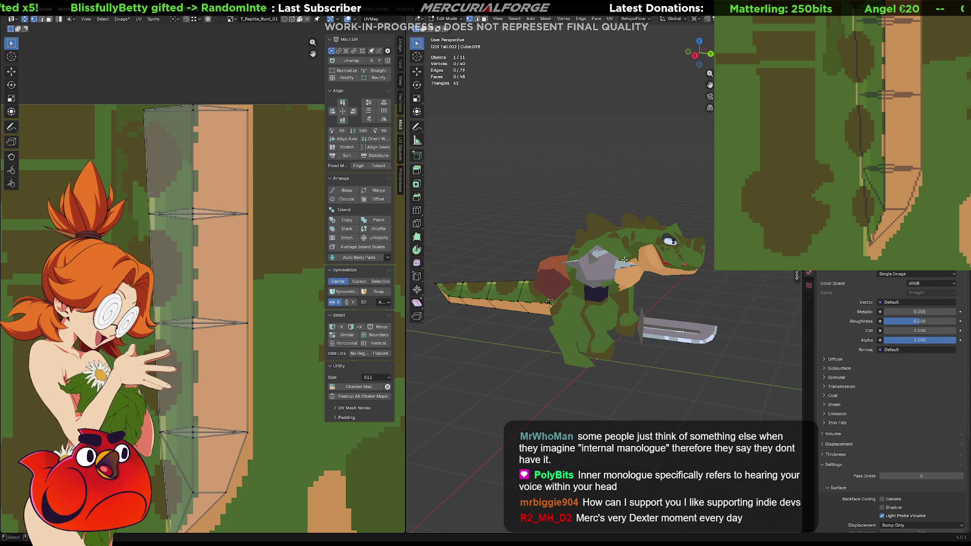
key("a")
key("alt+a")
key("a")
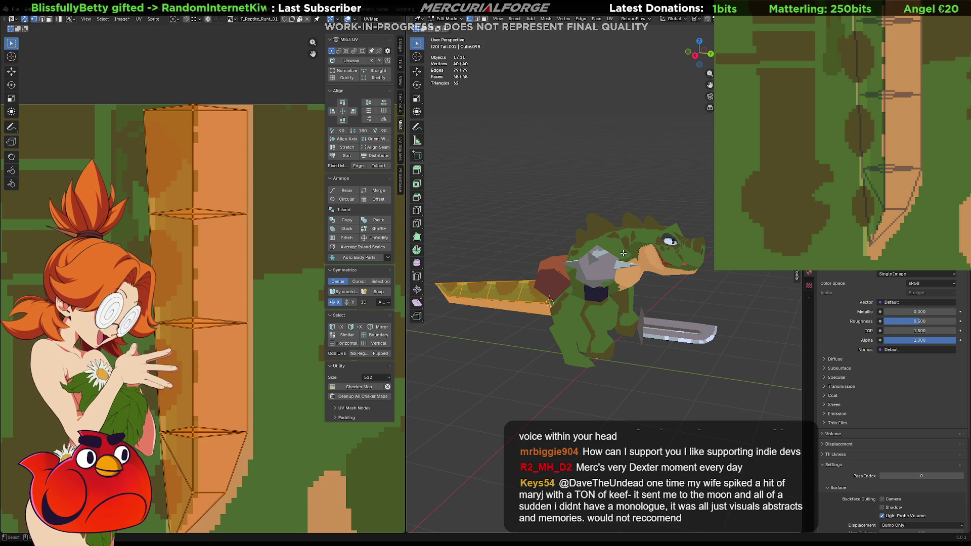
key("Tab")
key("a")
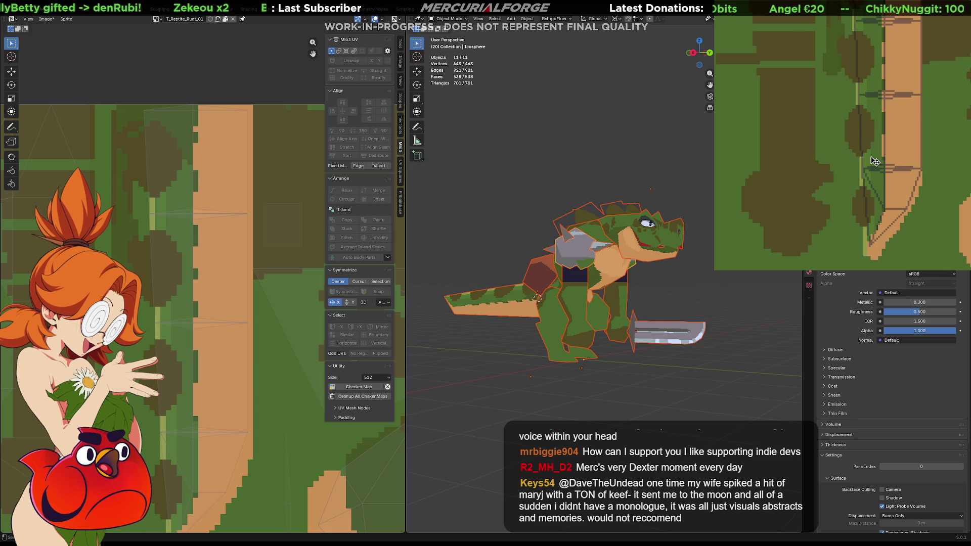
Step: Export the texture from Aseprite, confirming the overwrite of T_Reptile_Runt_01.png
key("ctrl+alt+shift+s")
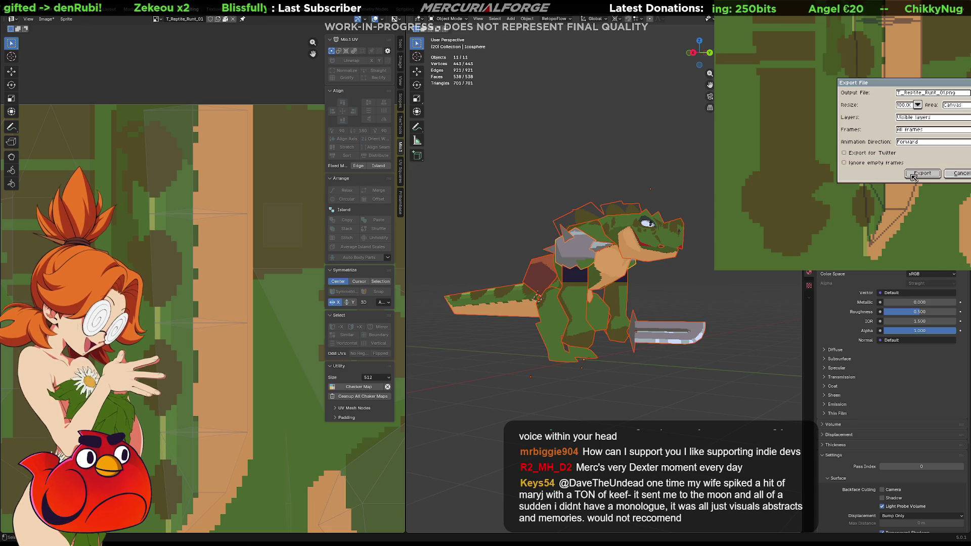
left_click(916, 178)
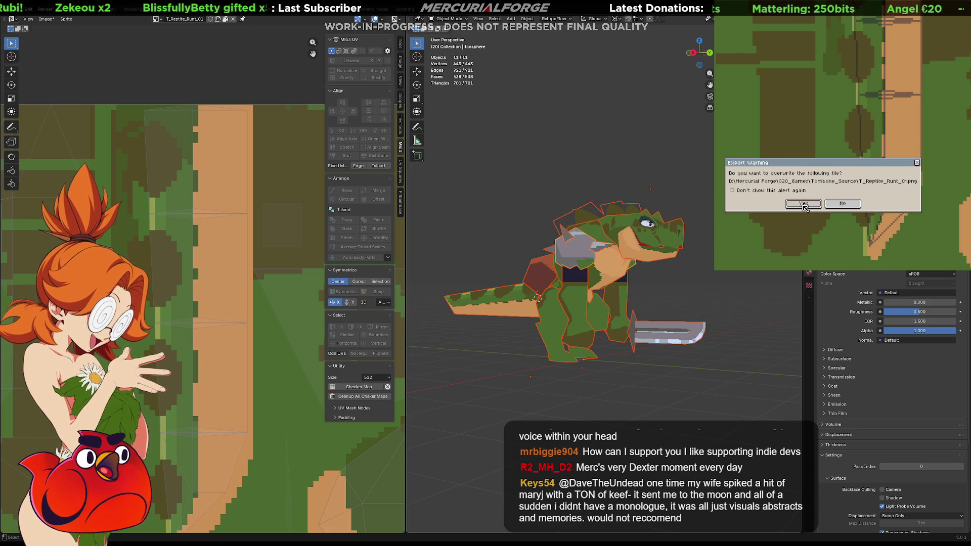
left_click(804, 205)
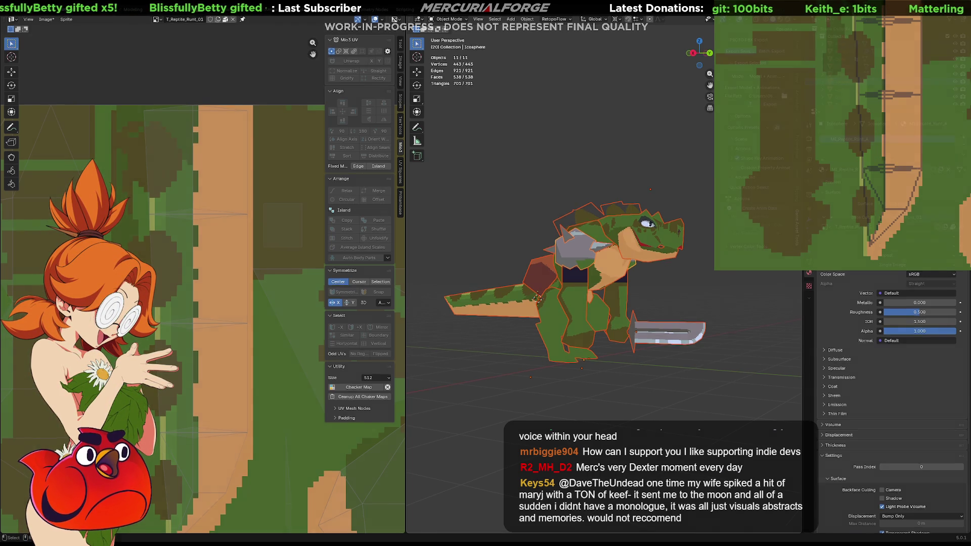
key("alt+Tab")
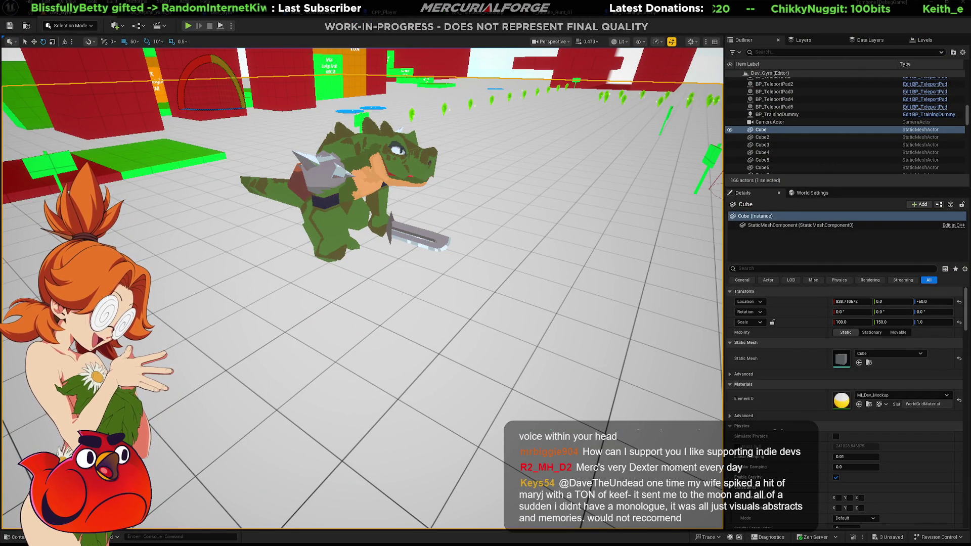
Step: Deselect the Cube and open the Content Drawer at Characters > Reptile
key("Escape")
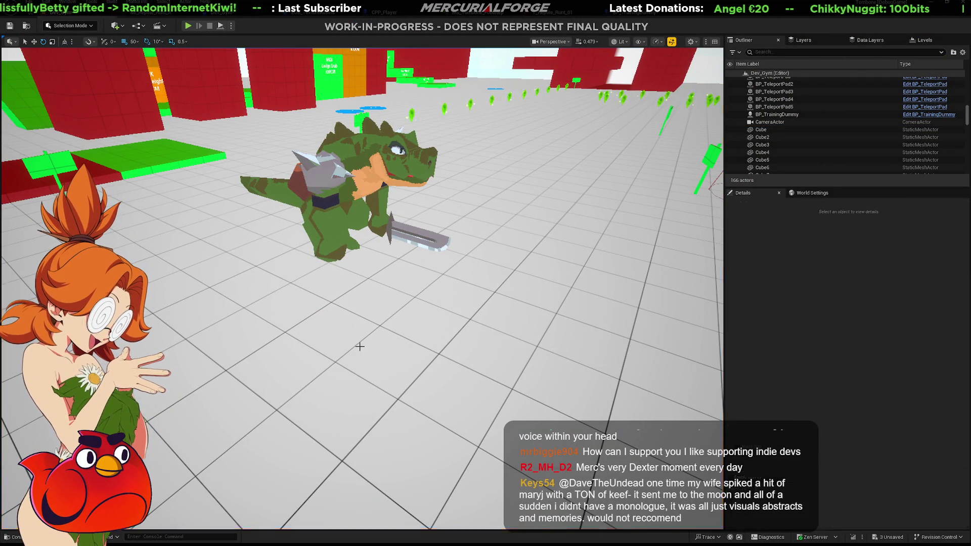
key("ctrl+space")
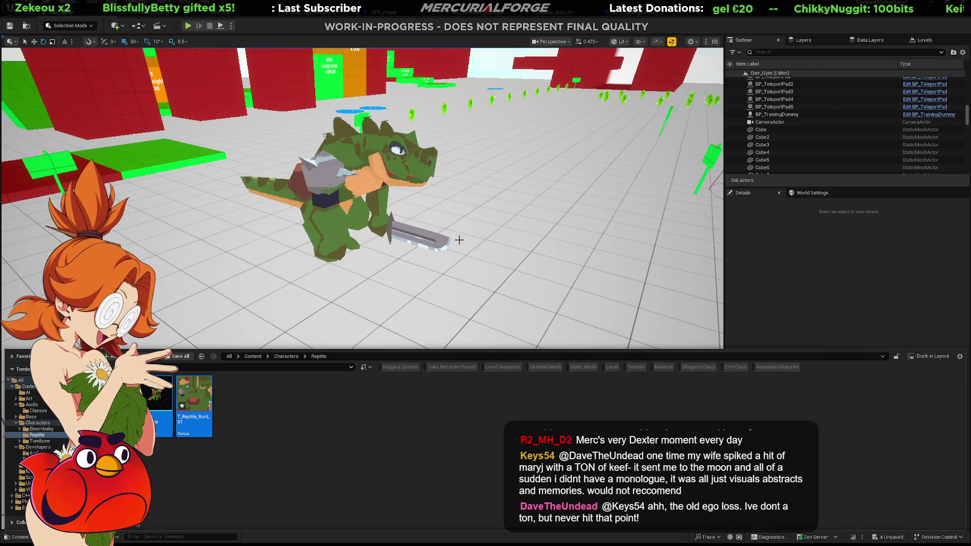
Step: Set the T_Reptile_Runt_01 texture's Mip Gen Settings to NoMipmaps
right_click_drag(454, 252, 485, 243)
key("ctrl+space")
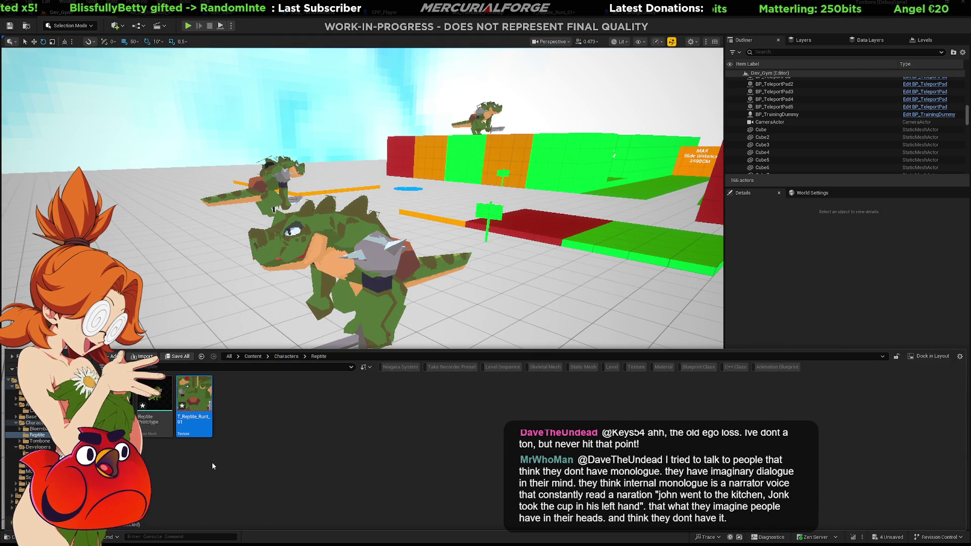
double_click(189, 406)
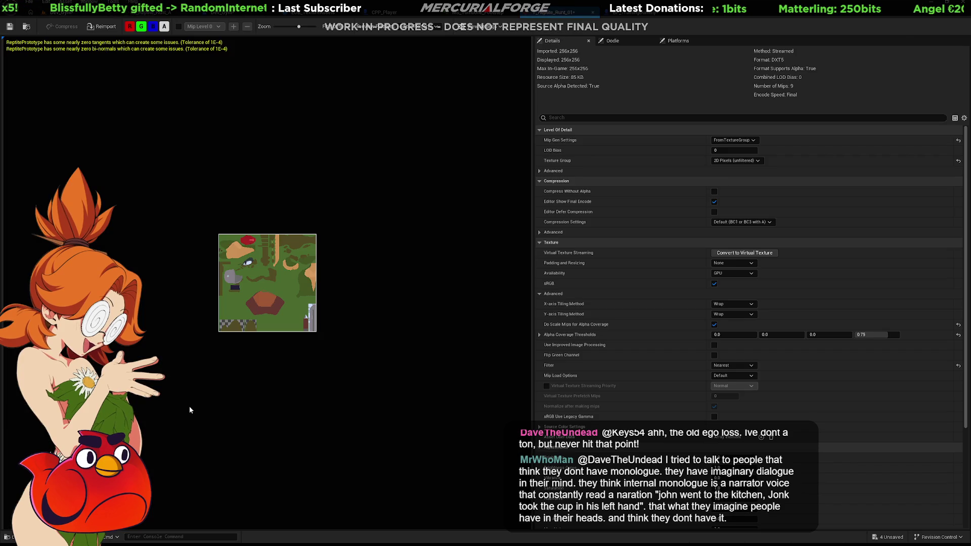
left_click(744, 147)
left_click(733, 219)
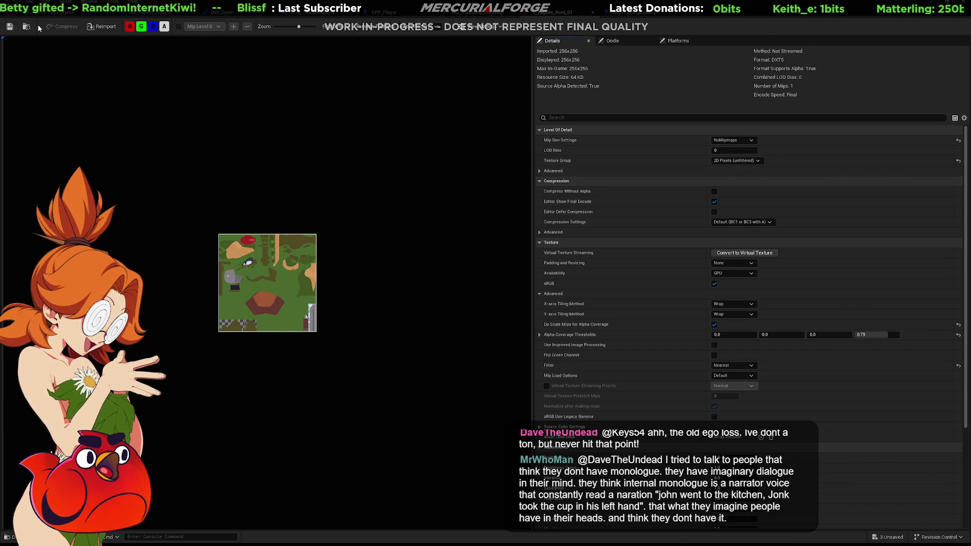
Step: Return to the Dev_Gym level, look down, and select the floor Cube
left_click(69, 15)
key("ctrl+space")
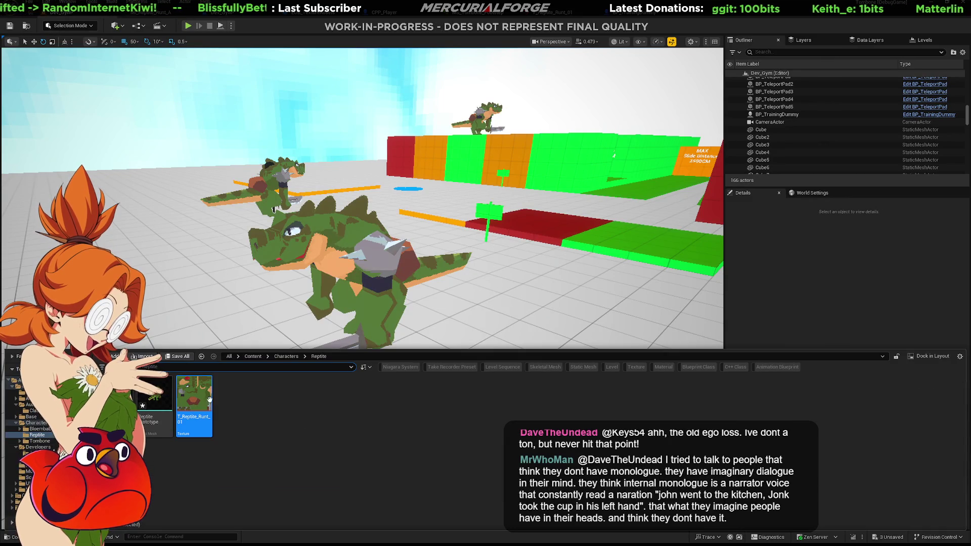
key("ctrl+space")
right_click_drag(386, 263, 386, 303)
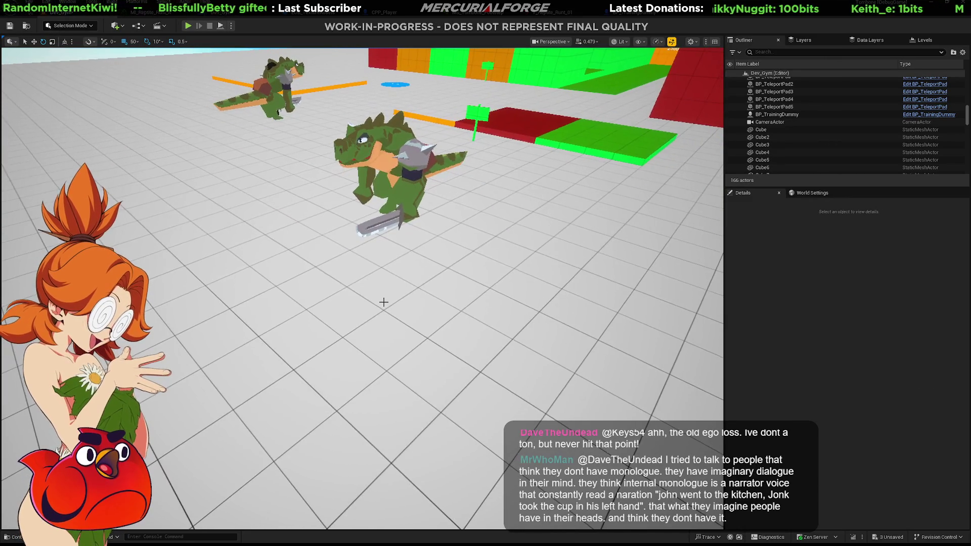
left_click(399, 298)
Step: Play the level in the editor, then orbit Blender's reptile model for comparison
key("alt+p")
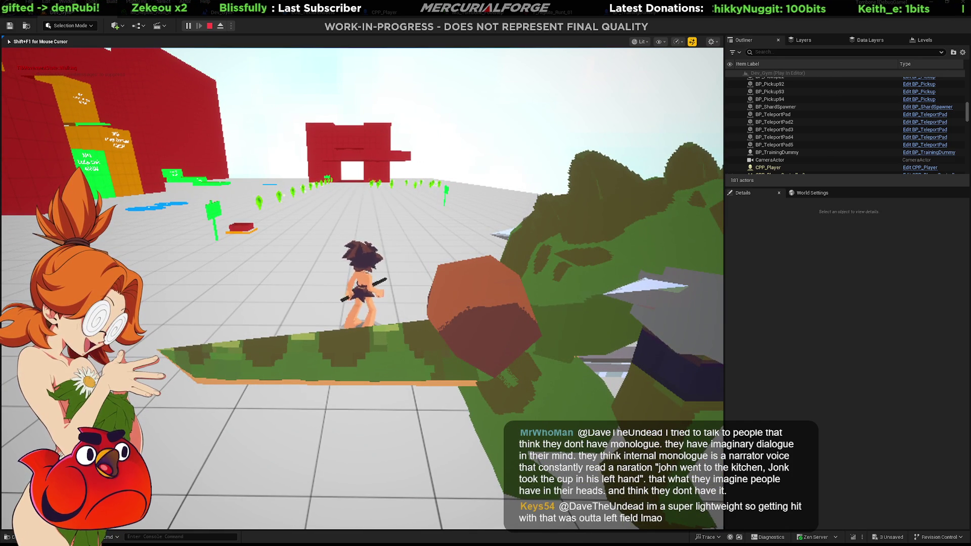
key("alt+Tab")
mouse_move(436, 295)
middle_mouse_down()
mouse_move(483, 275)
mouse_move(540, 273)
mouse_move(576, 249)
middle_mouse_up()
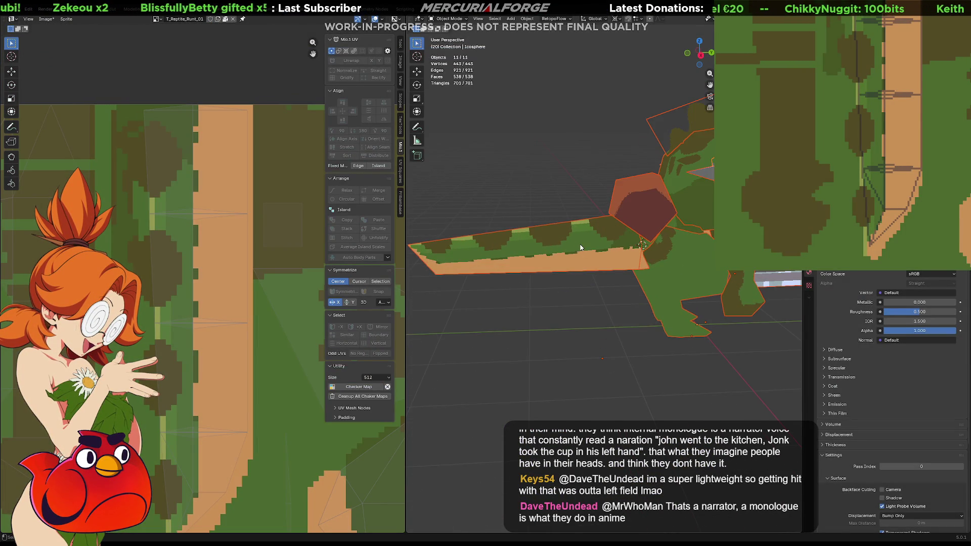
Step: Compare the running game's reptile tail with Blender, then stop the play session
key("alt+Tab")
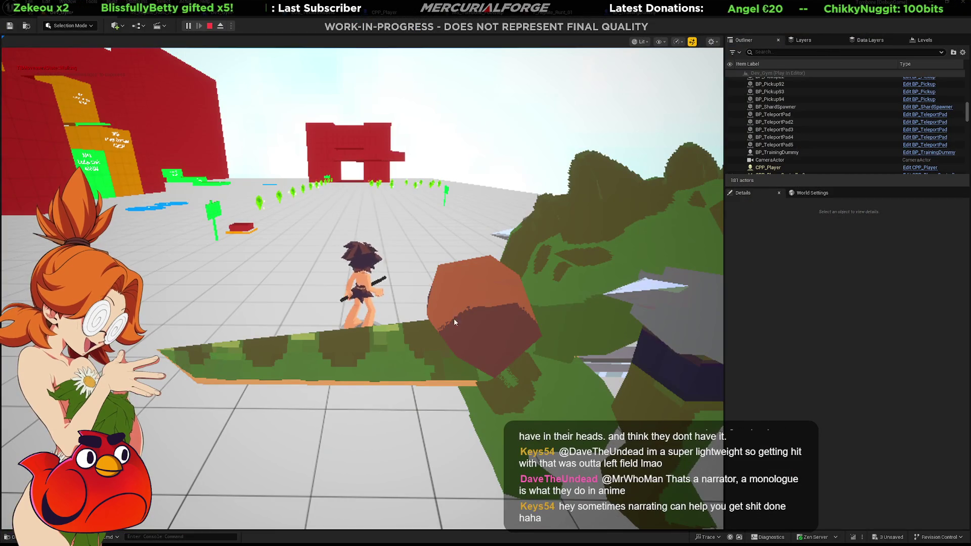
key("alt+Tab")
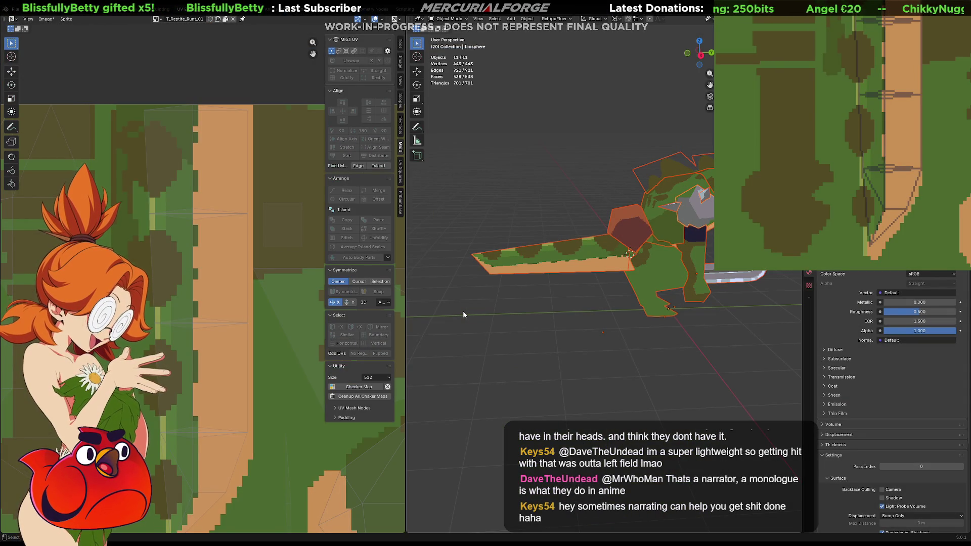
key("alt+Tab")
key("Escape")
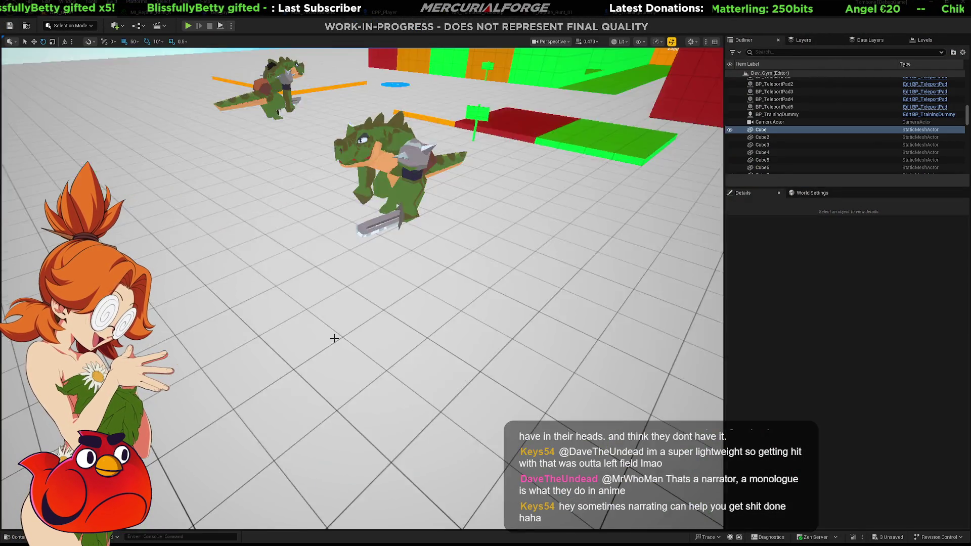
Step: Select the reptile texture in the Content Browser and fly toward the reptile, checking against Blender
left_click(328, 347)
key("ctrl+space")
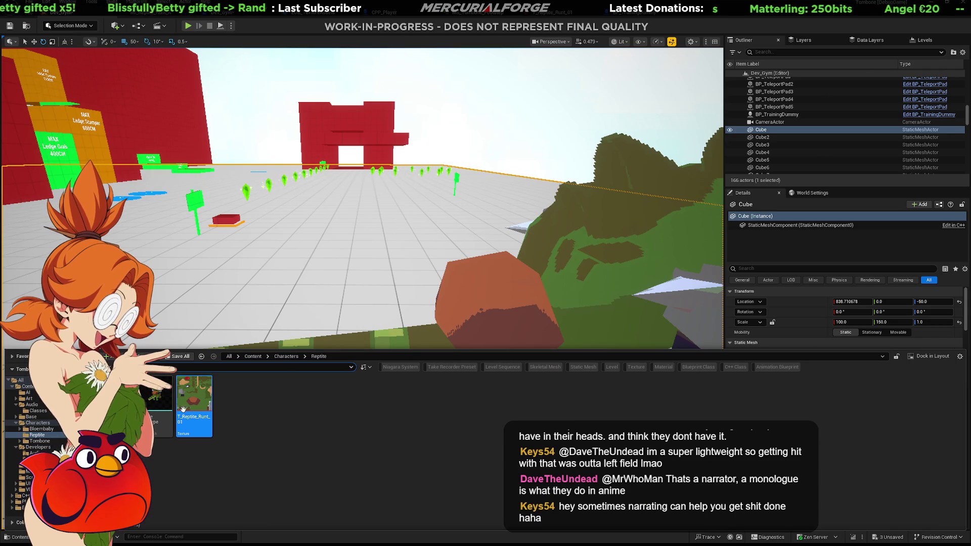
left_click(163, 395)
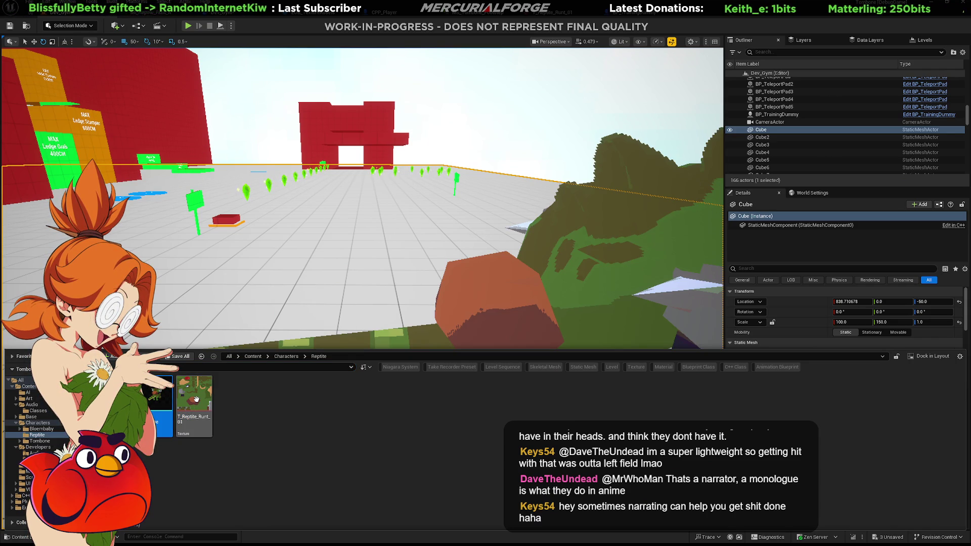
left_click(197, 400)
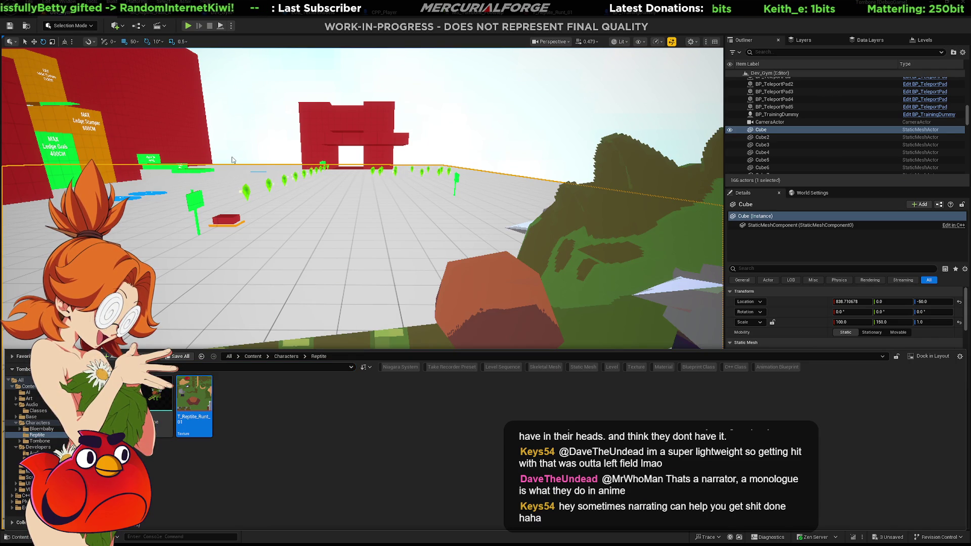
mouse_move(433, 238)
right_mouse_down()
mouse_move(427, 263)
mouse_move(402, 258)
mouse_move(432, 245)
right_mouse_up()
key("alt+Tab")
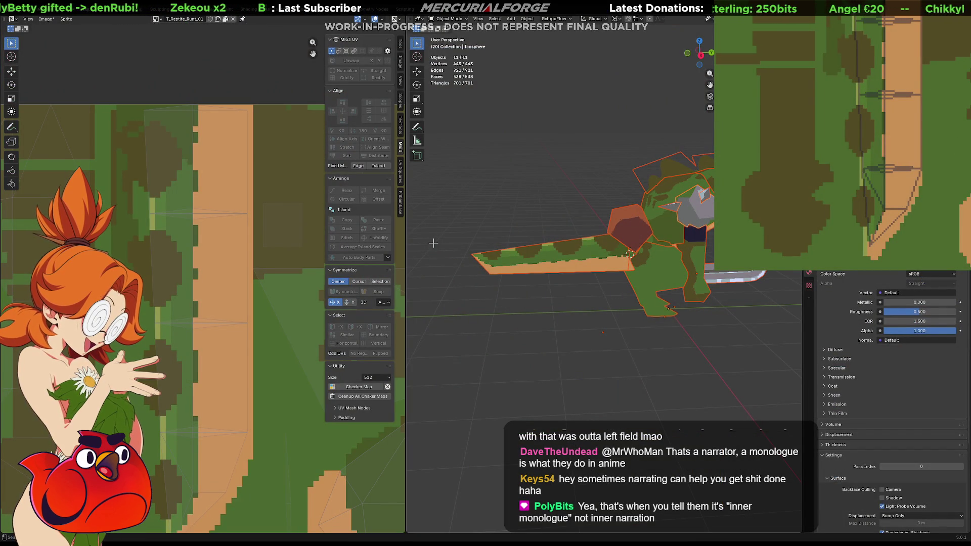
key("alt+Tab")
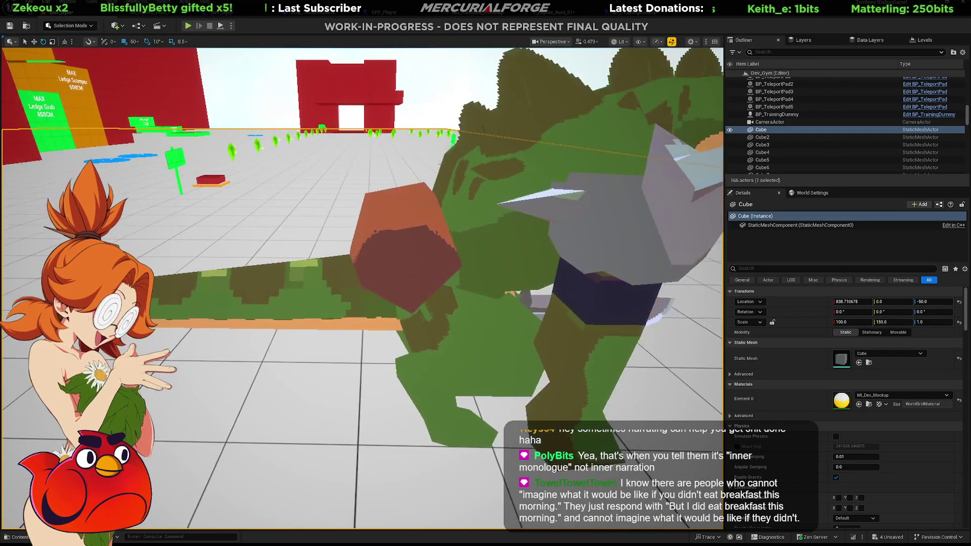
Step: Orbit close around the reptile's tail and feet in the level, then switch to Blender
scroll(361, 289, "down", 5)
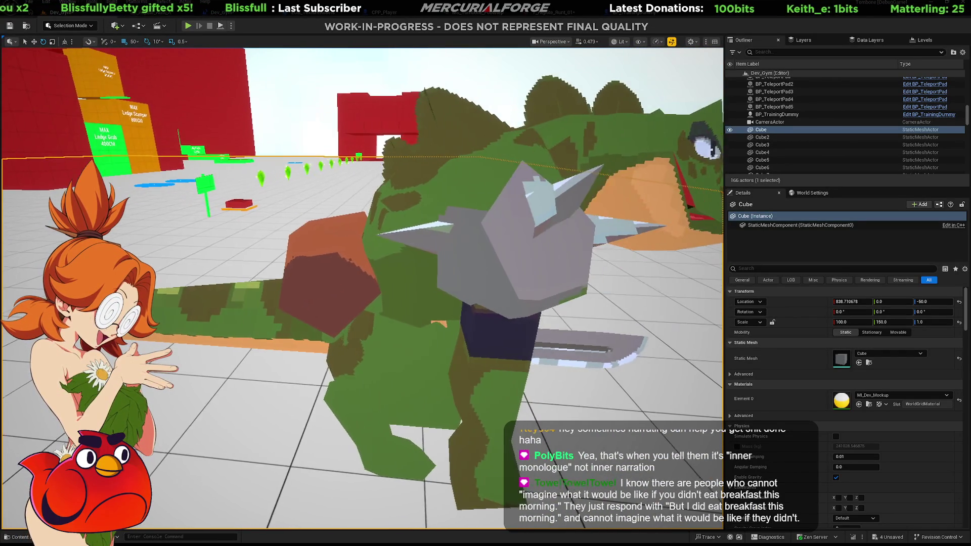
right_click_drag(361, 289, 362, 268)
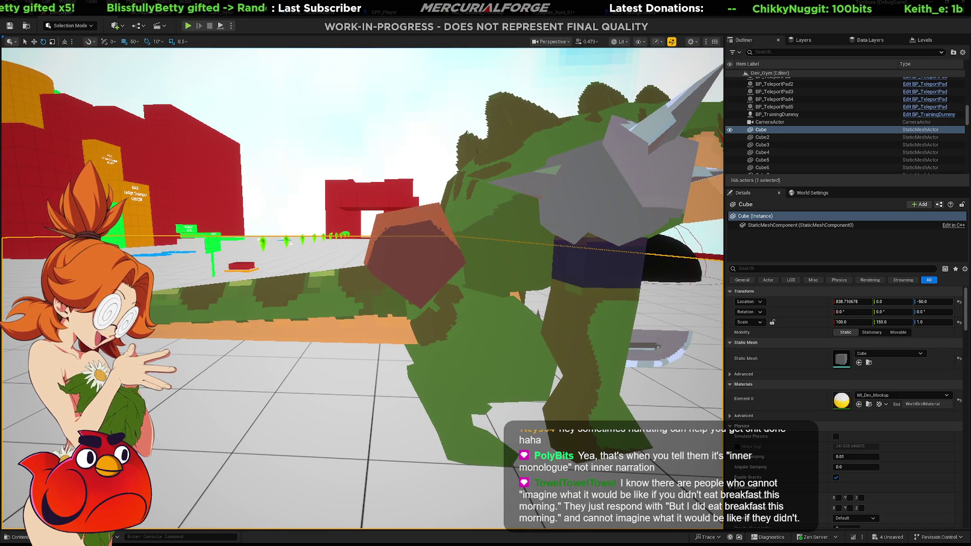
mouse_move(362, 268)
right_mouse_down()
mouse_move(362, 289)
mouse_move(337, 275)
right_mouse_up()
right_click_drag(468, 128, 468, 128)
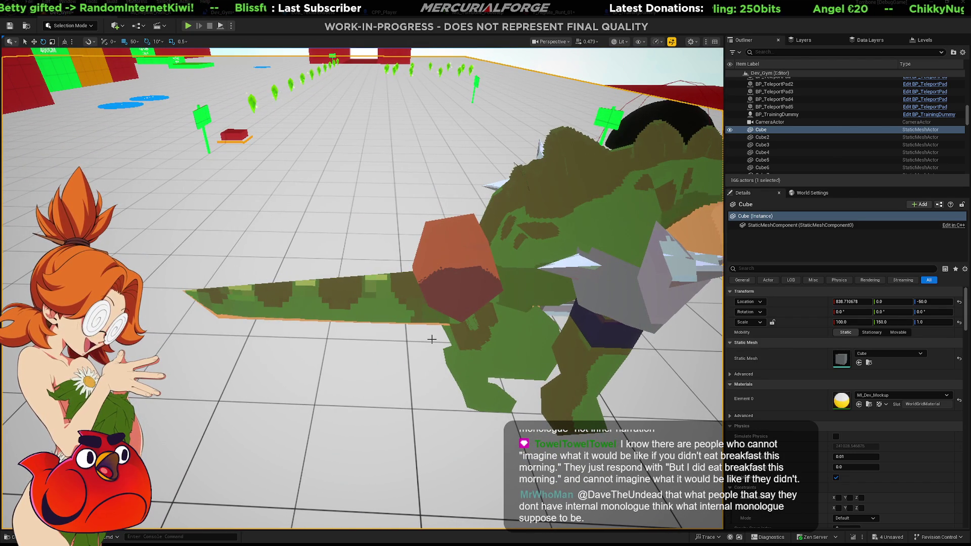
key("alt+Tab")
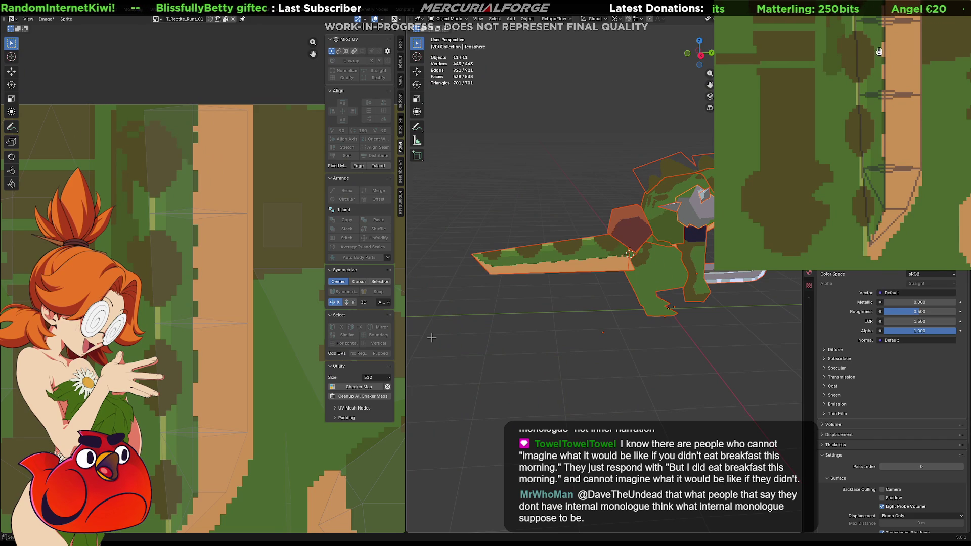
left_click_drag(880, 52, 893, 115)
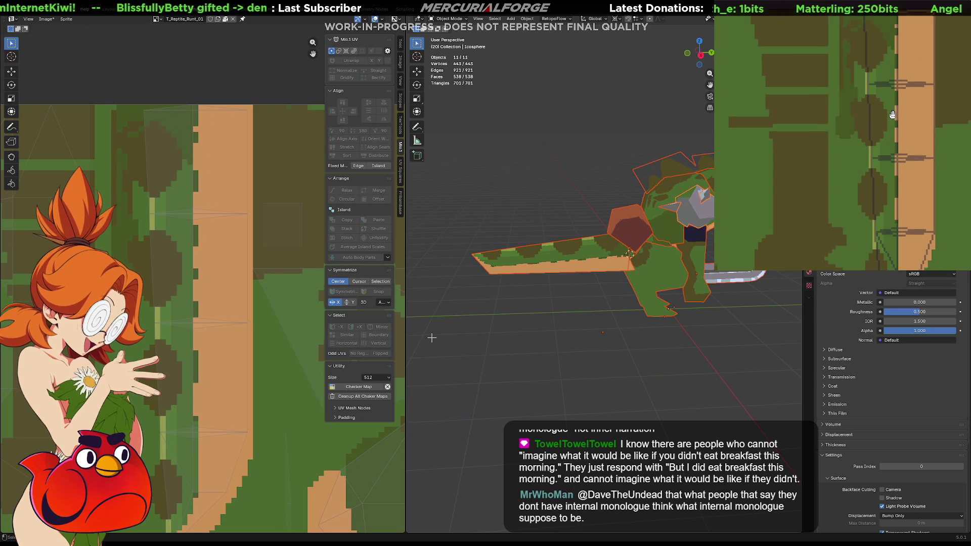
key("alt+Tab")
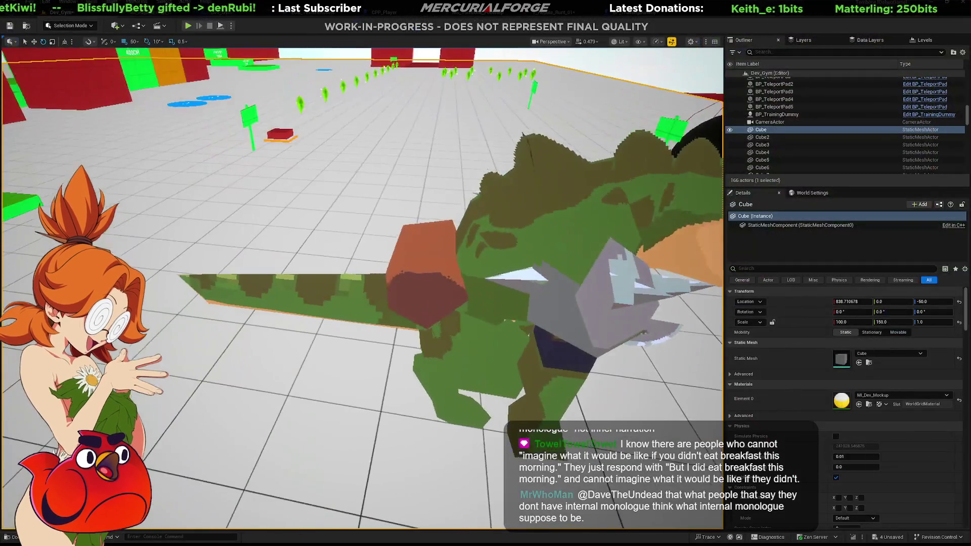
key("ctrl+space")
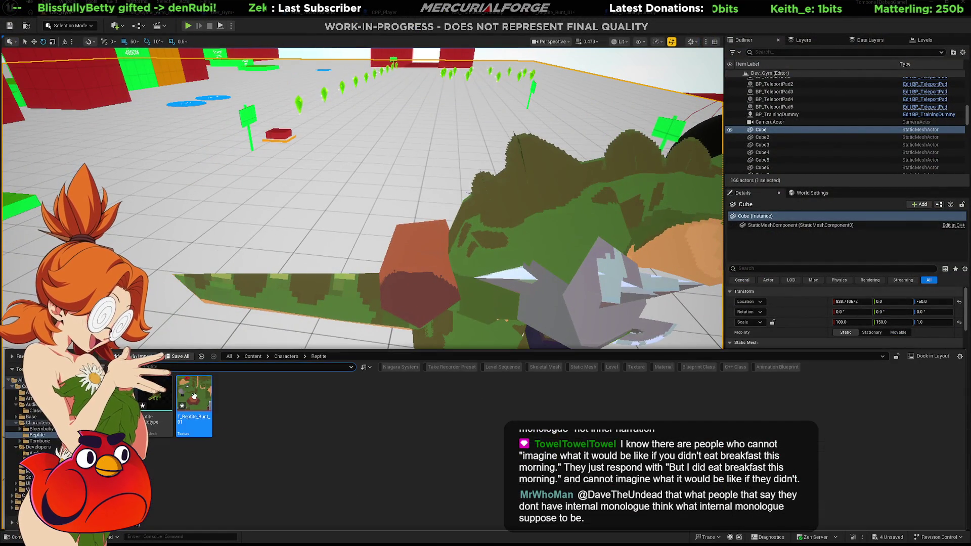
double_click(185, 409)
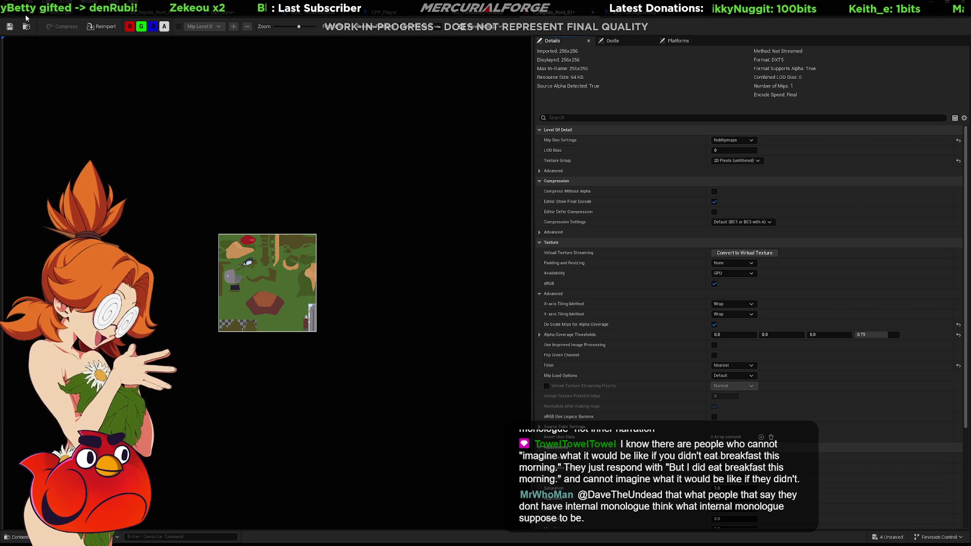
left_click(66, 15)
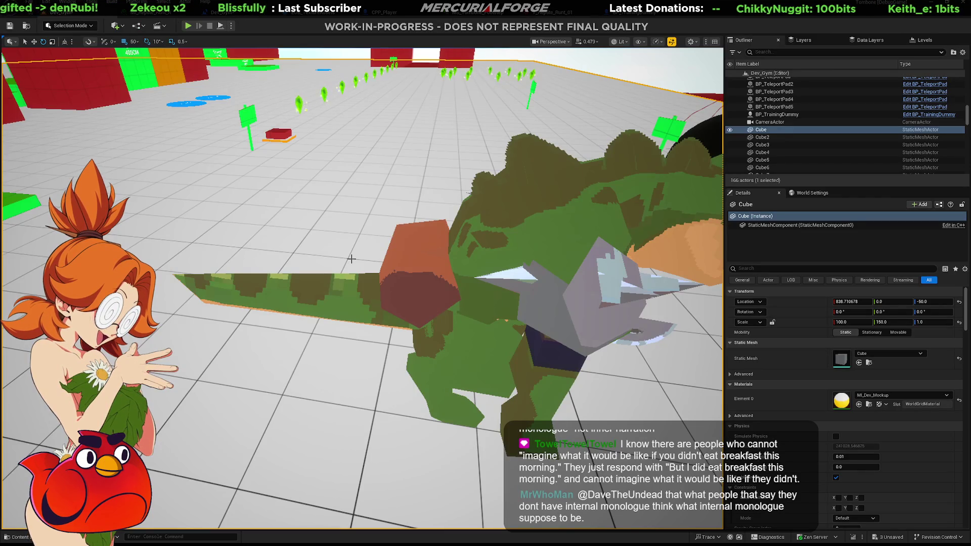
mouse_move(351, 259)
right_mouse_down()
mouse_move(358, 270)
mouse_move(338, 302)
mouse_move(306, 245)
right_mouse_up()
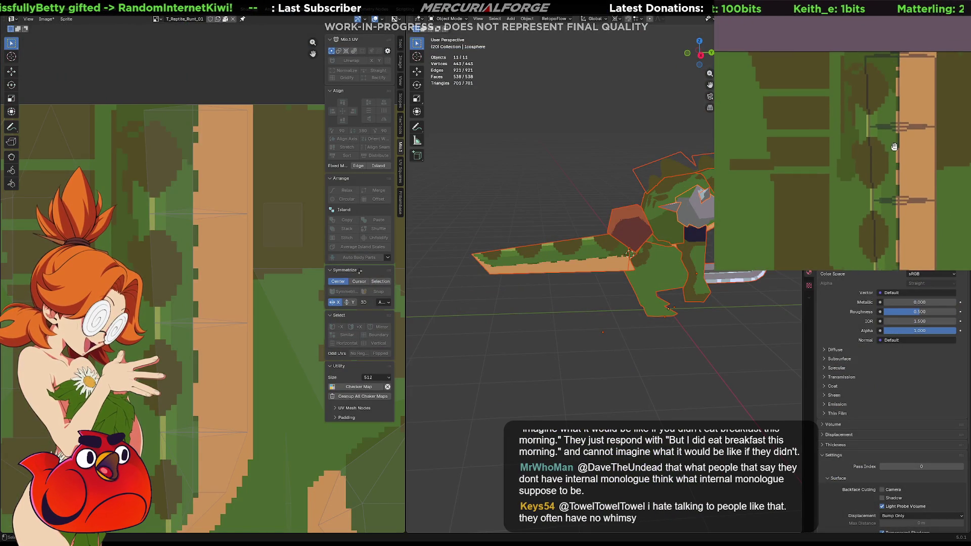
Step: Pan and zoom out the tail texture preview, then switch back to Unreal
middle_click_drag(886, 187, 888, 67)
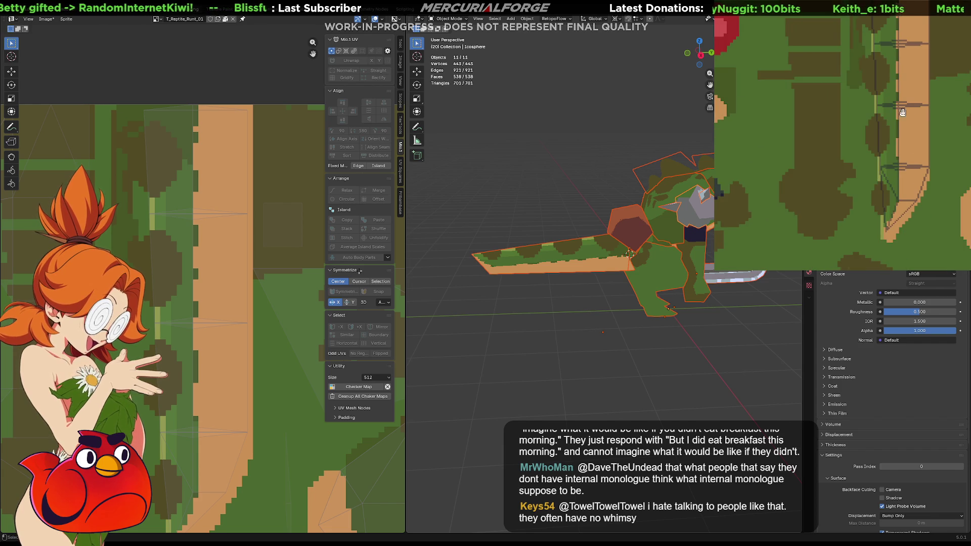
middle_click_drag(903, 112, 872, 166)
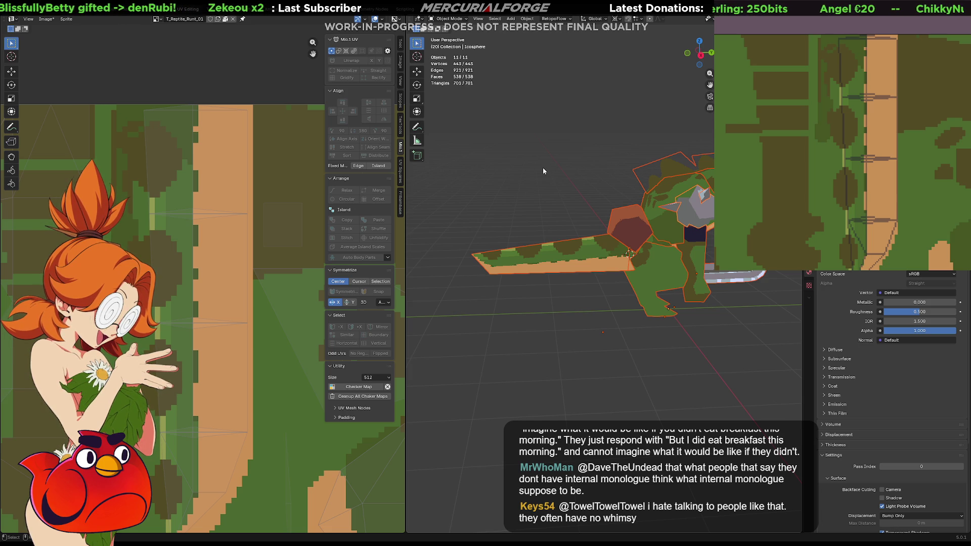
key("alt+Tab")
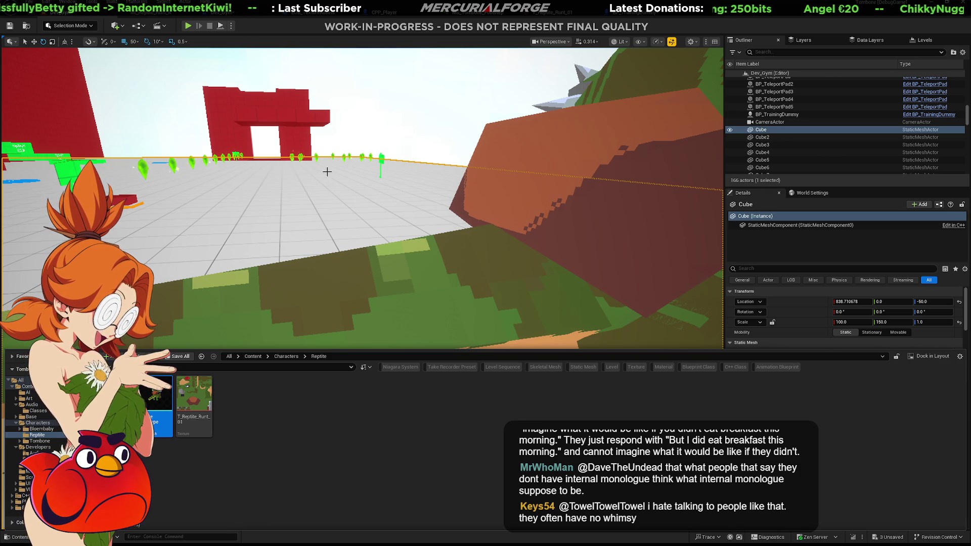
Step: Select the ReptilePrototype mesh, orbit to its front view, and switch to the Move tool
left_click(468, 282)
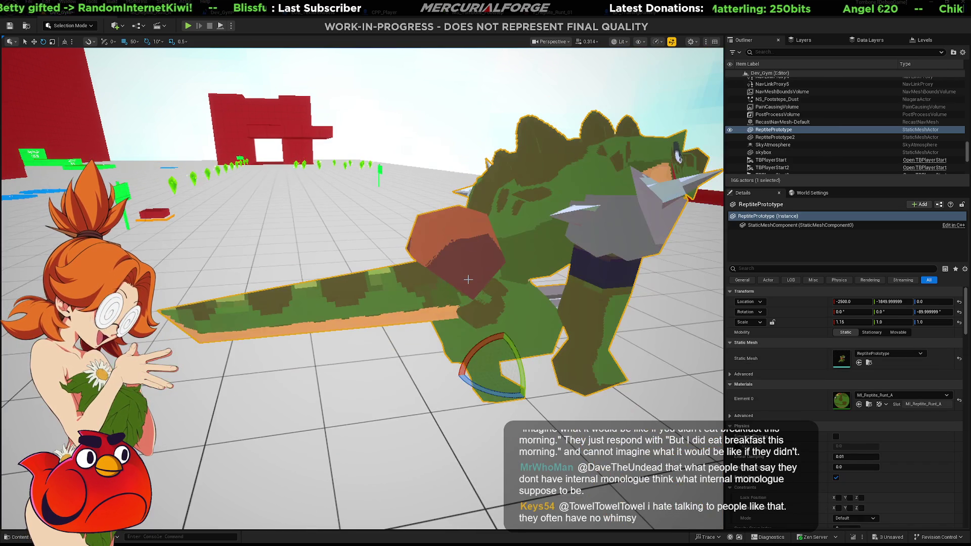
mouse_move(468, 281)
right_mouse_down()
mouse_move(391, 292)
mouse_move(314, 282)
right_mouse_up()
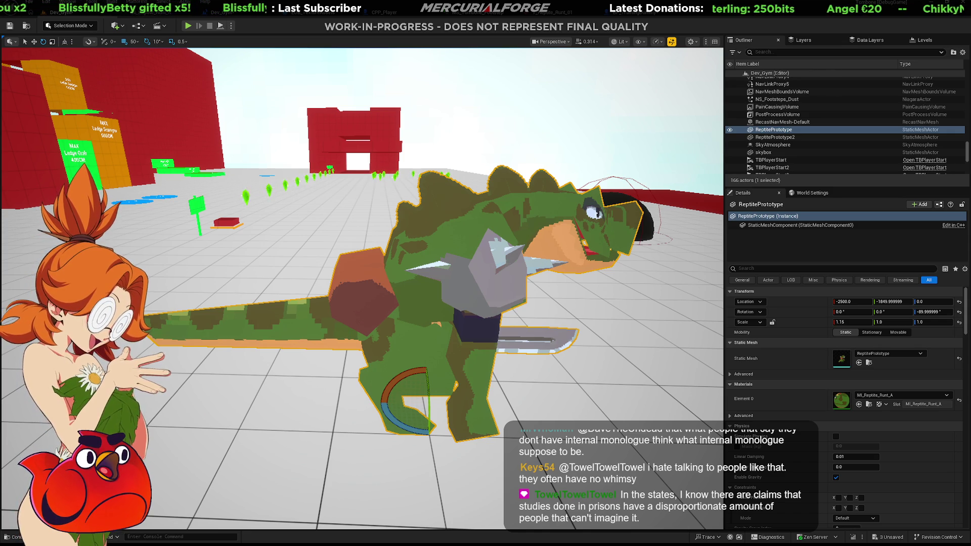
right_click_drag(313, 281, 111, 262)
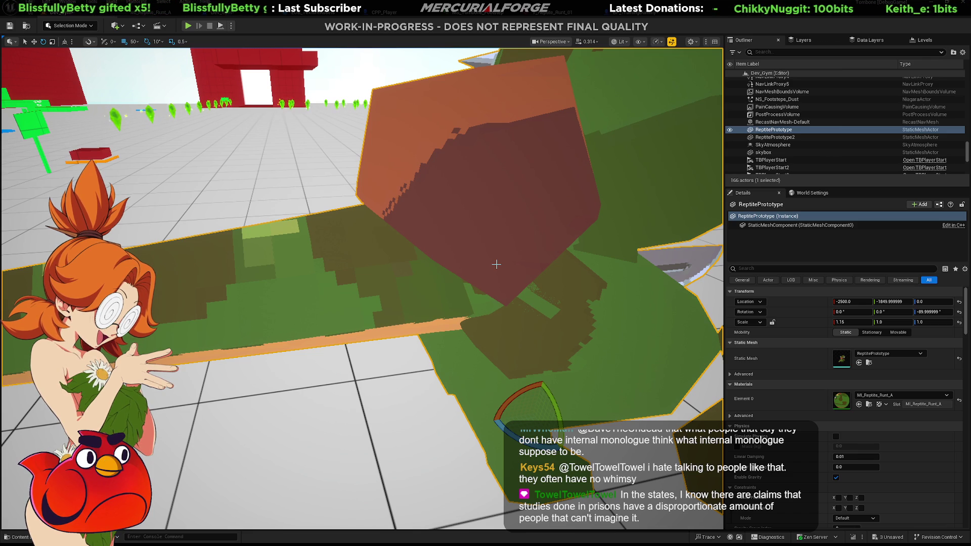
key("w")
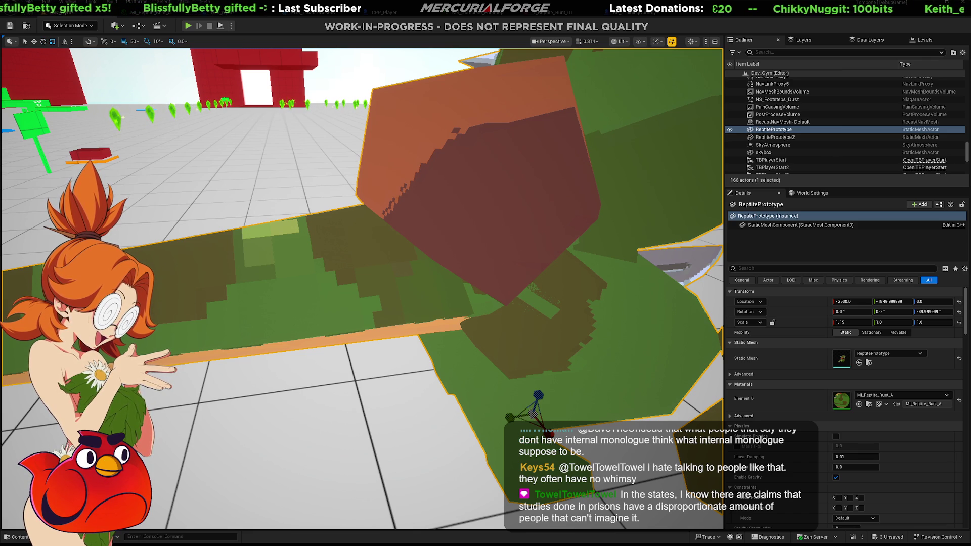
Step: Switch to Blender and zoom in on the tail
key("alt+Tab")
scroll(552, 212, "up", 5)
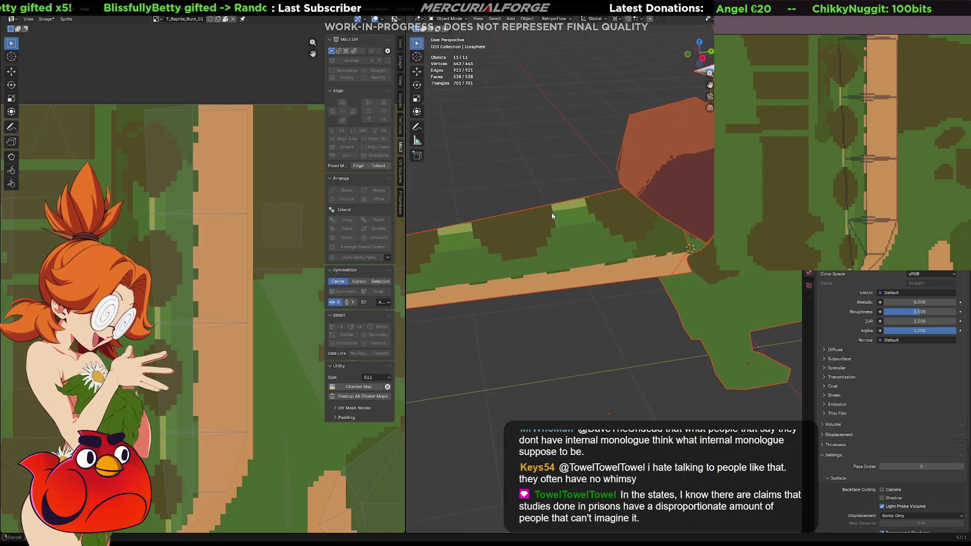
middle_click_drag(569, 215, 574, 206)
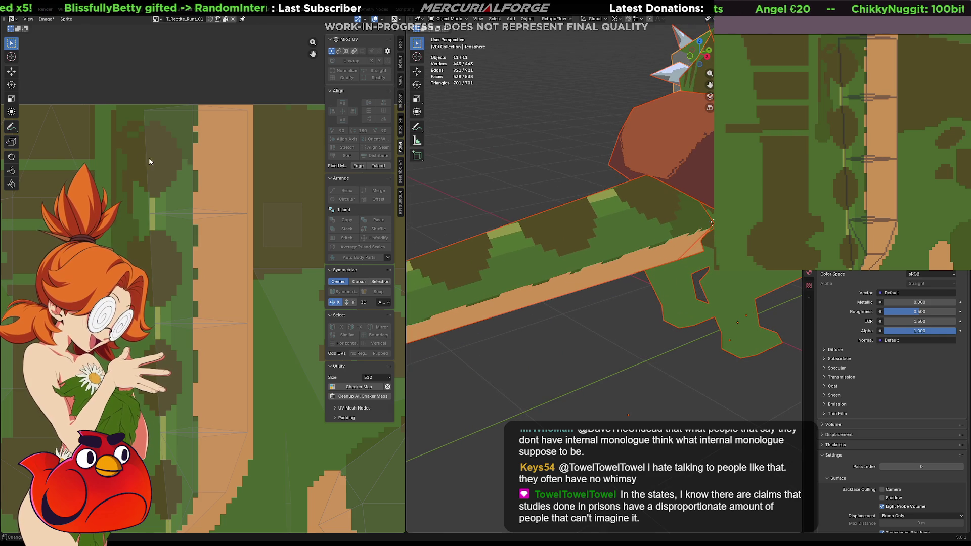
scroll(179, 173, "up", 2)
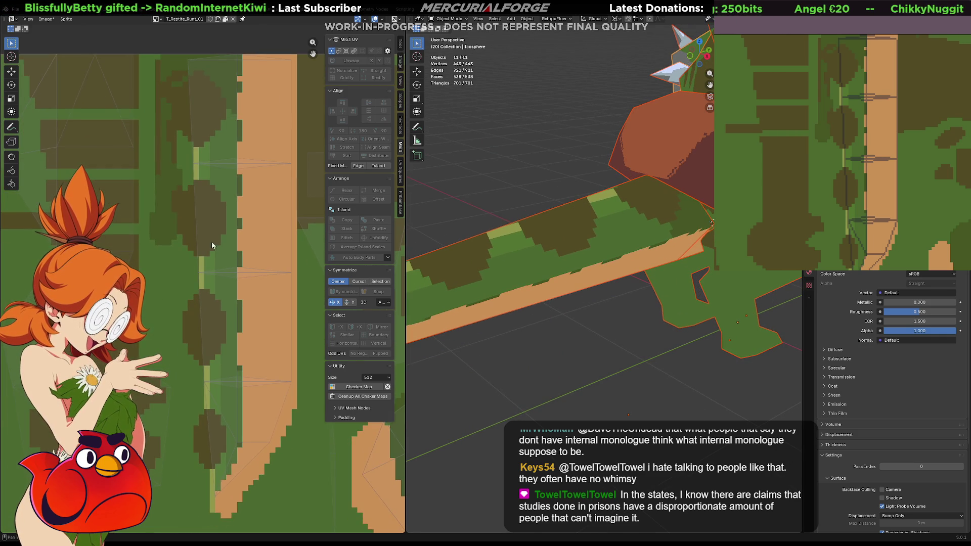
Step: Enter Edit Mode and box-select the left edge of the tail's UV island
middle_click_drag(211, 241, 239, 306)
key("Tab")
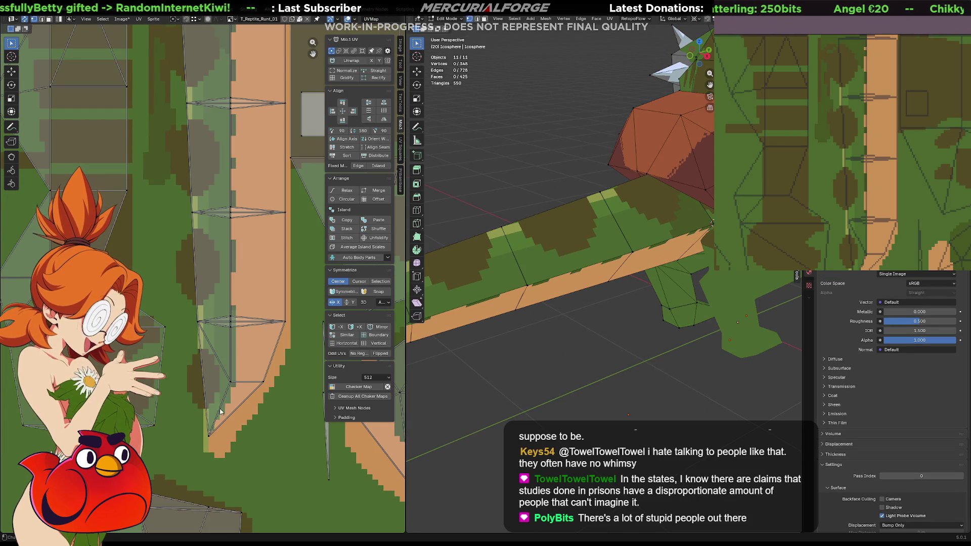
mouse_move(220, 410)
left_mouse_down()
mouse_move(200, 452)
mouse_move(220, 446)
left_mouse_up()
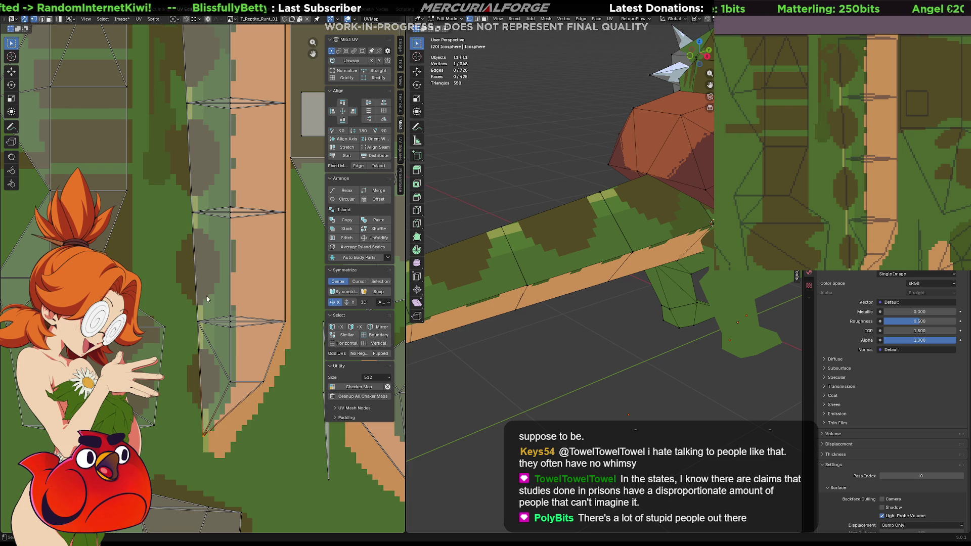
scroll(193, 239, "up", 4, "shift")
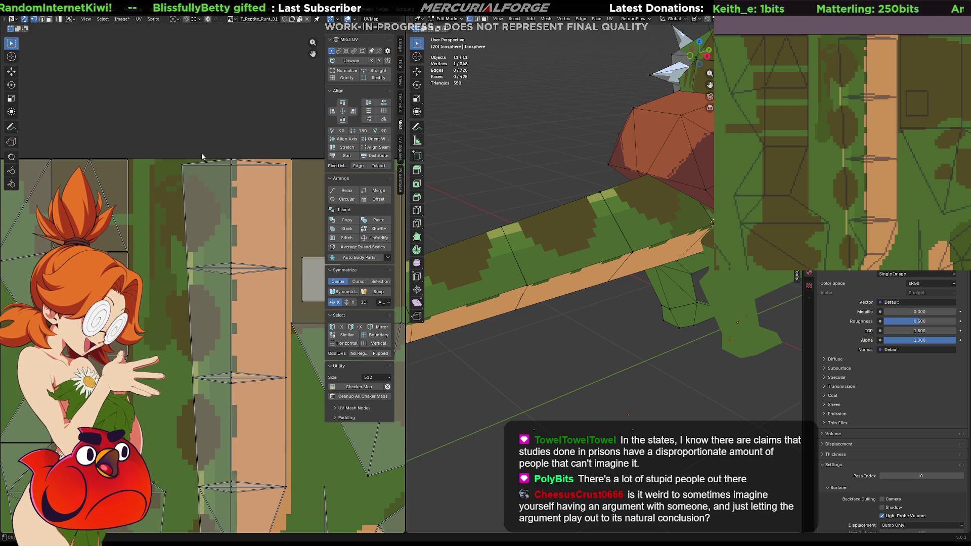
middle_click_drag(193, 170, 200, 84)
mouse_move(191, 63)
left_mouse_down()
mouse_move(212, 511)
mouse_move(222, 528)
mouse_move(151, 106)
mouse_move(178, 67)
left_mouse_up()
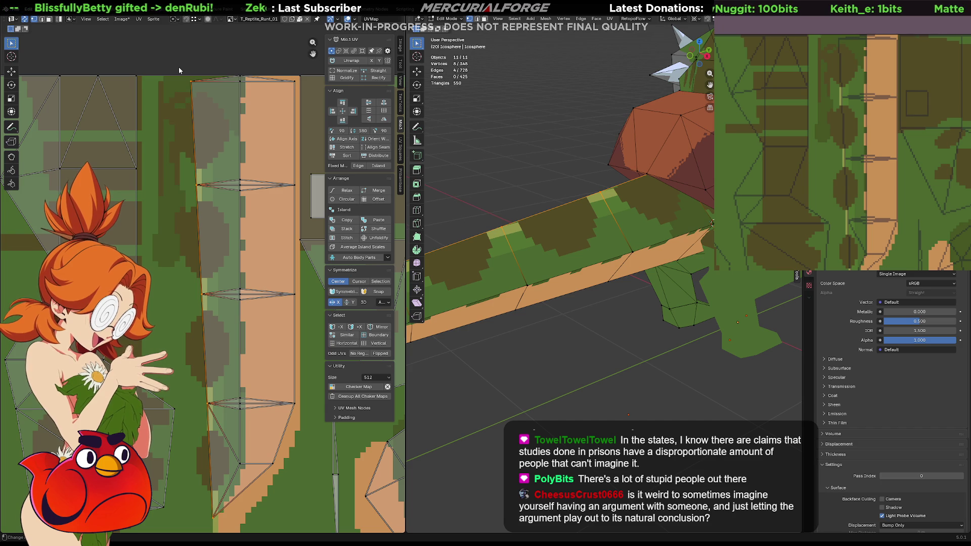
Step: Scale the edge to 0 along X to straighten it, nudge it left, and check the tail
key("s")
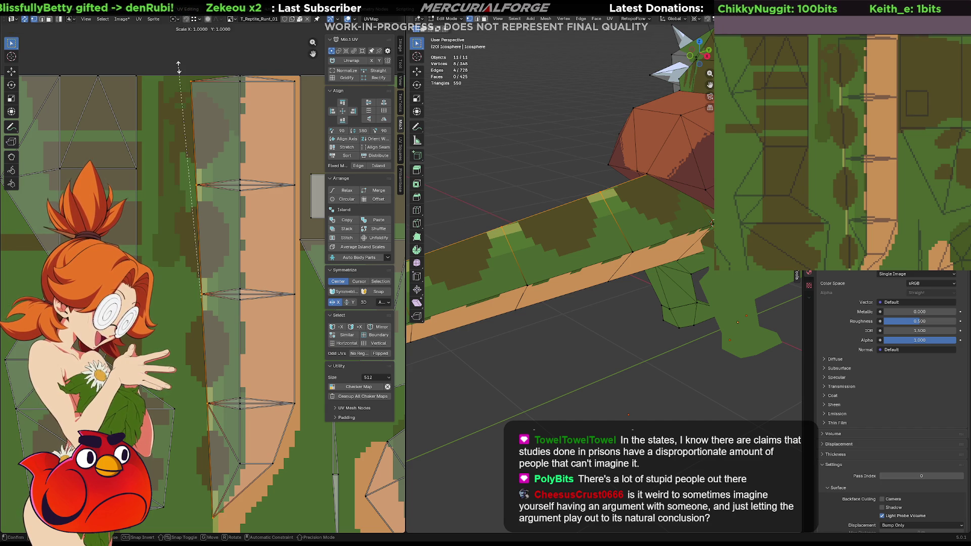
key("x")
key("0")
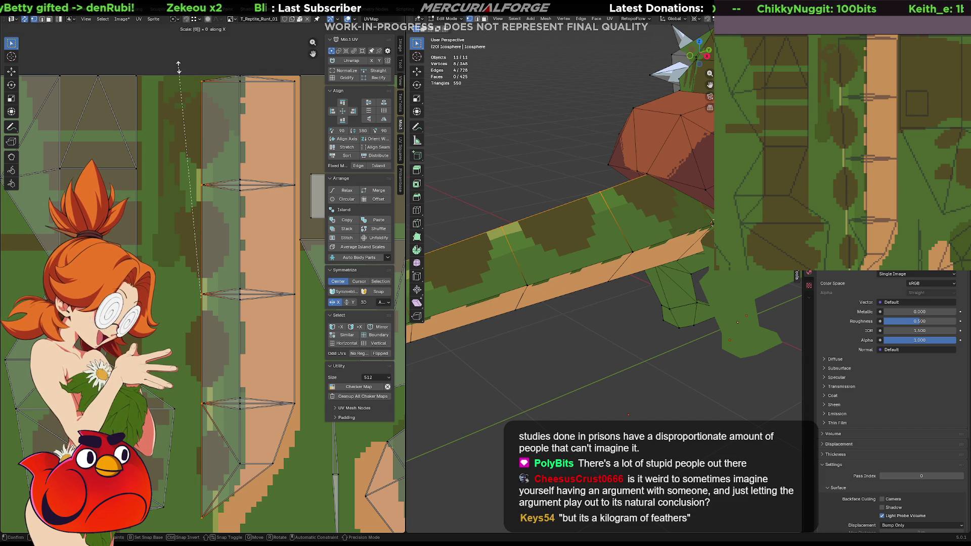
key("Return")
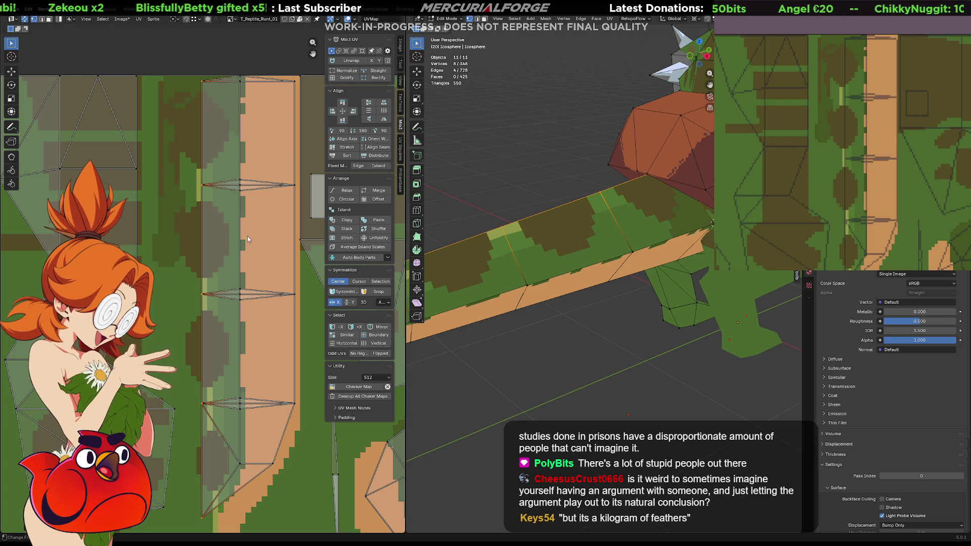
key("g")
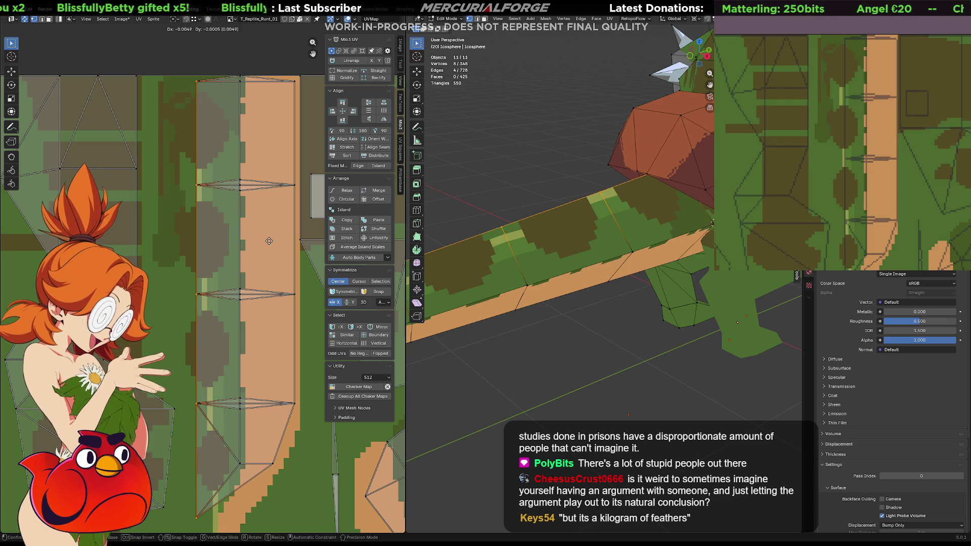
left_click(269, 241)
mouse_move(557, 238)
middle_mouse_down()
mouse_move(514, 253)
mouse_move(608, 264)
mouse_move(564, 285)
middle_mouse_up()
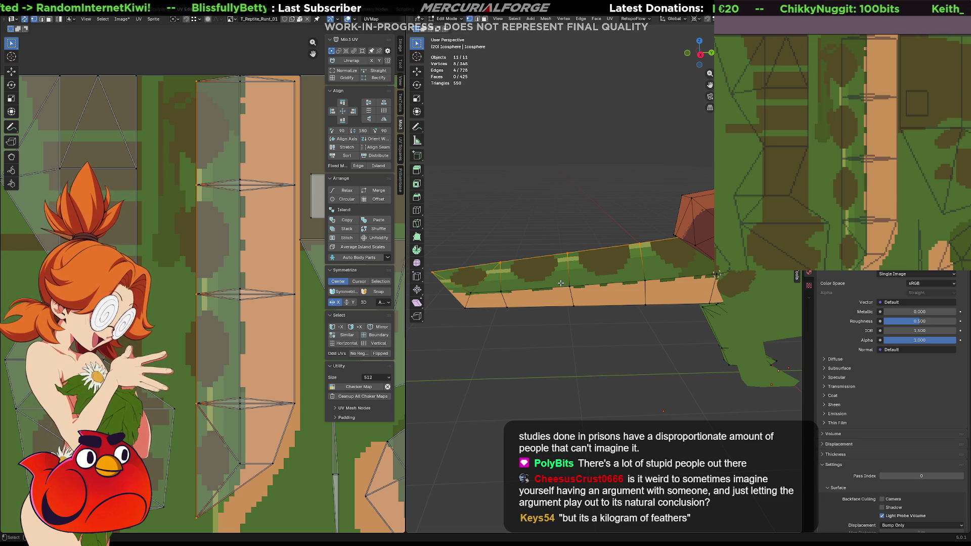
mouse_move(551, 276)
middle_mouse_down()
mouse_move(546, 330)
mouse_move(548, 276)
mouse_move(644, 287)
middle_mouse_up()
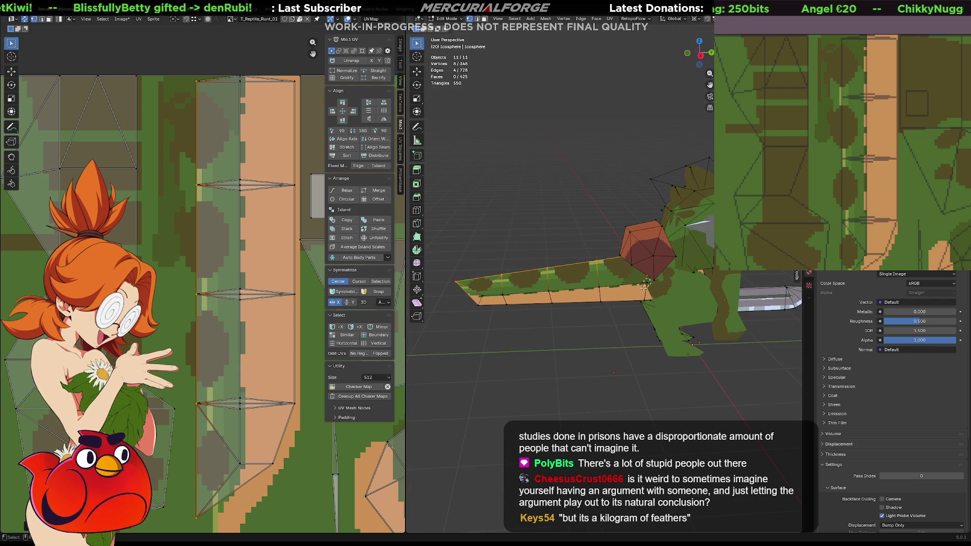
Step: Leave Edit Mode with everything selected, then frame and approach the reptile's tail in Unreal
key("a")
key("Tab")
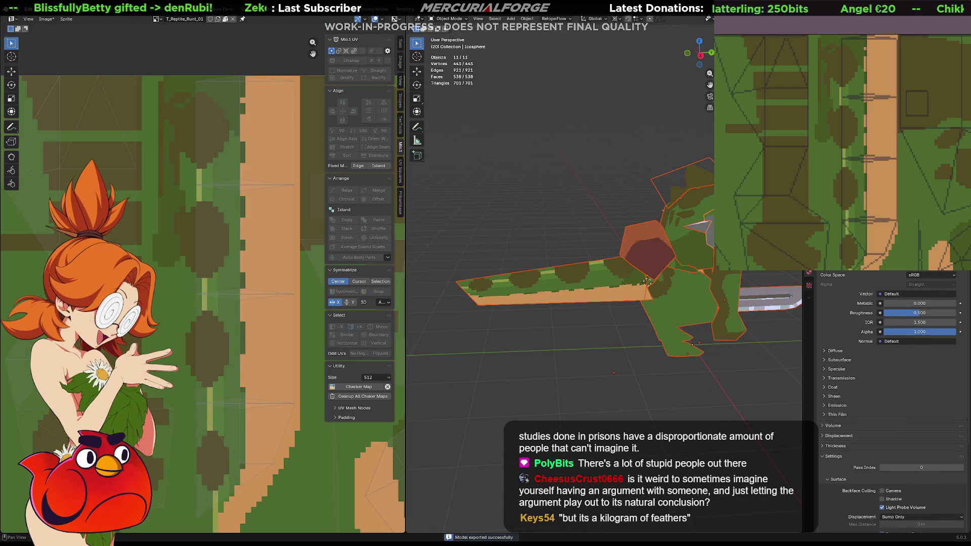
key("alt+Tab")
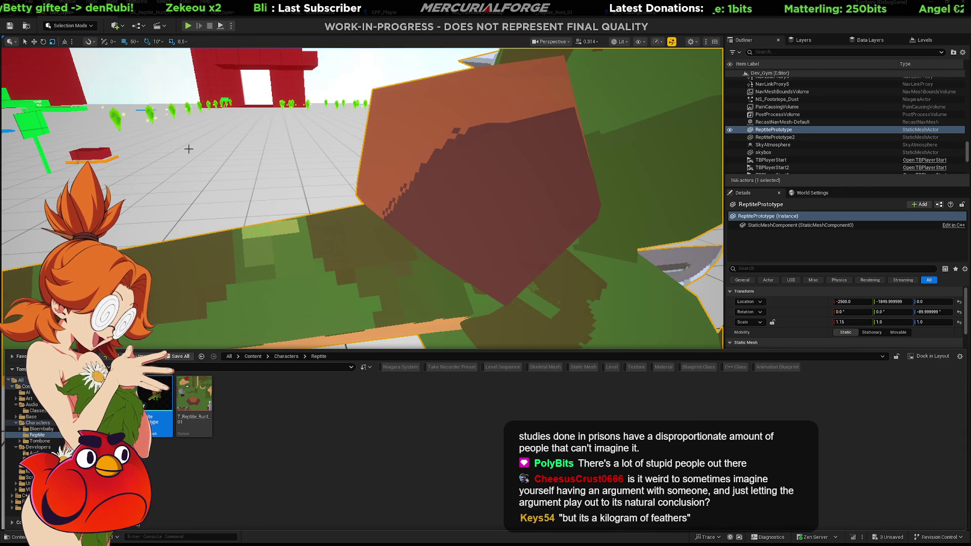
key("f")
right_click_drag(362, 272, 362, 272)
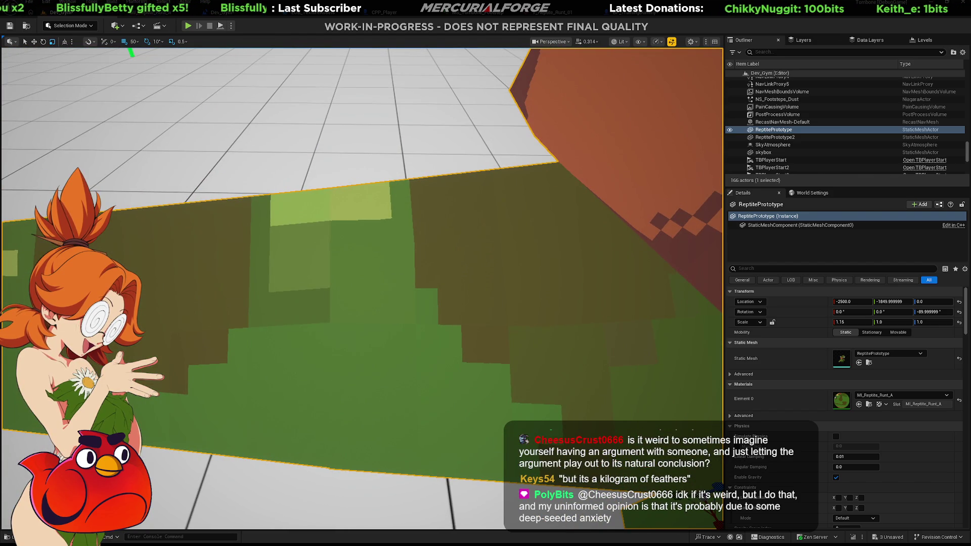
key("alt+Tab")
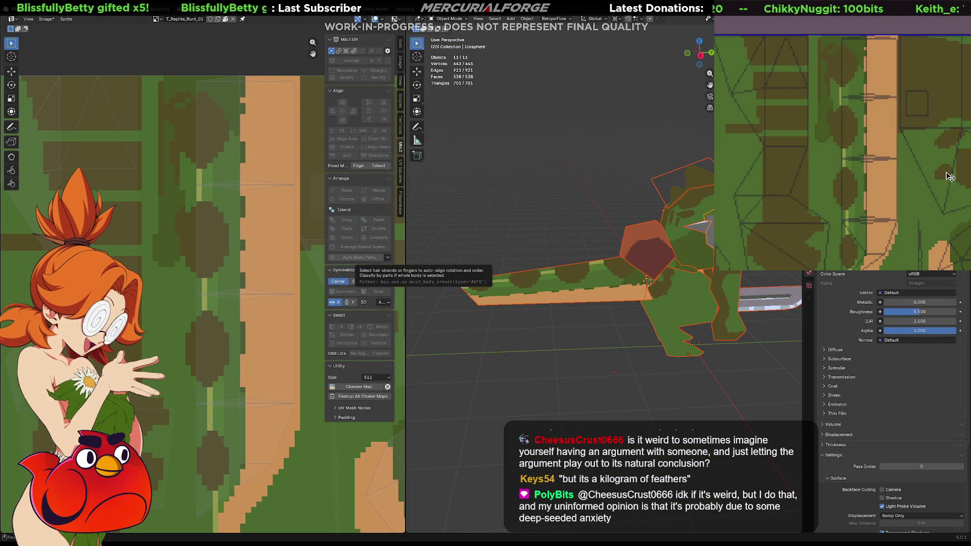
Step: Export the texture over T_Reptile_Runt_01.png twice, accepting the overwrite warning each time
key("ctrl+alt+shift+s")
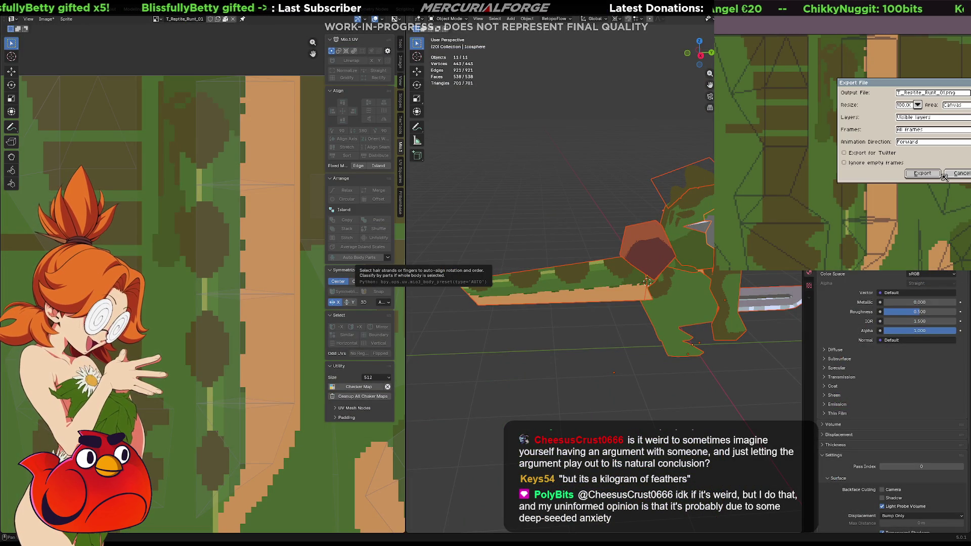
left_click(936, 174)
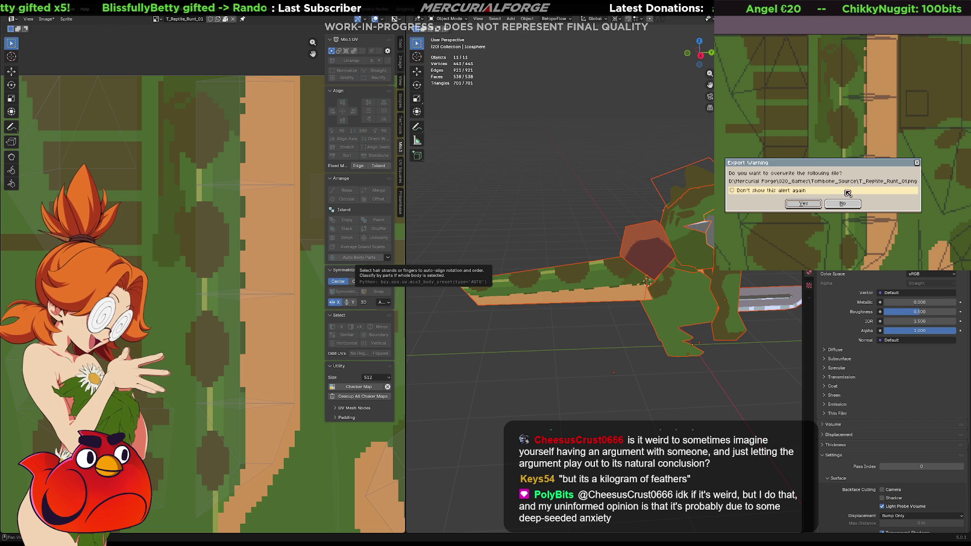
left_click(810, 206)
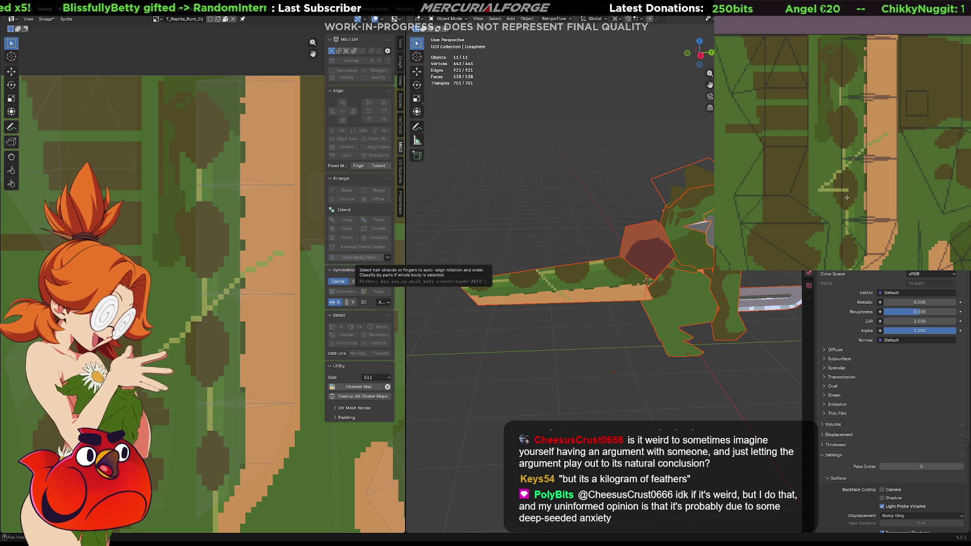
key("ctrl+alt+shift+s")
left_click(918, 173)
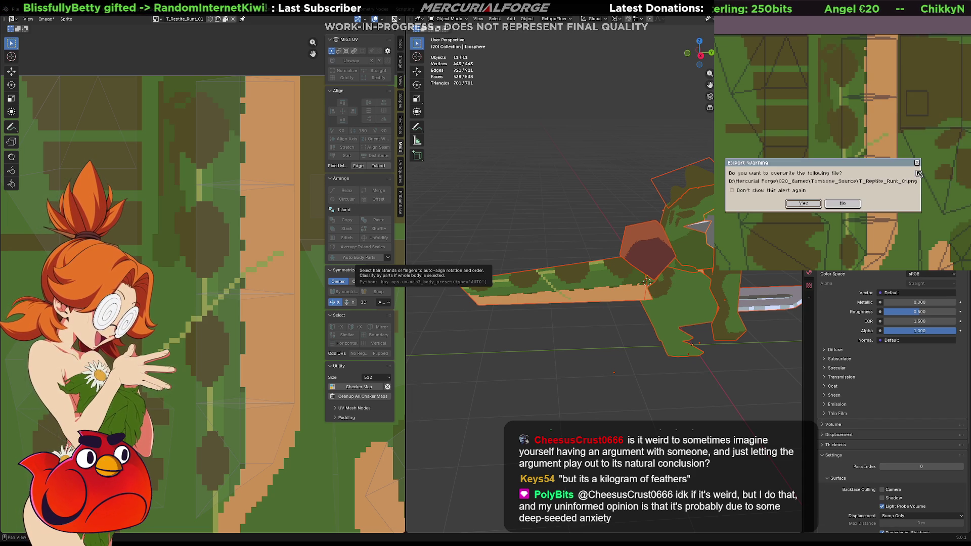
left_click(803, 204)
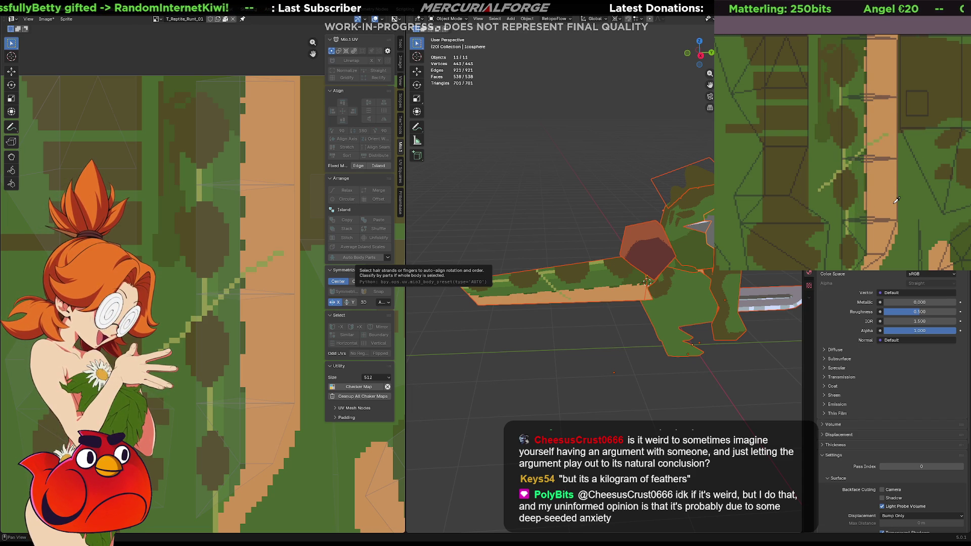
Step: Fly close to the reptile's tail in Unreal to see the light diagonal pixel line
key("alt+Tab")
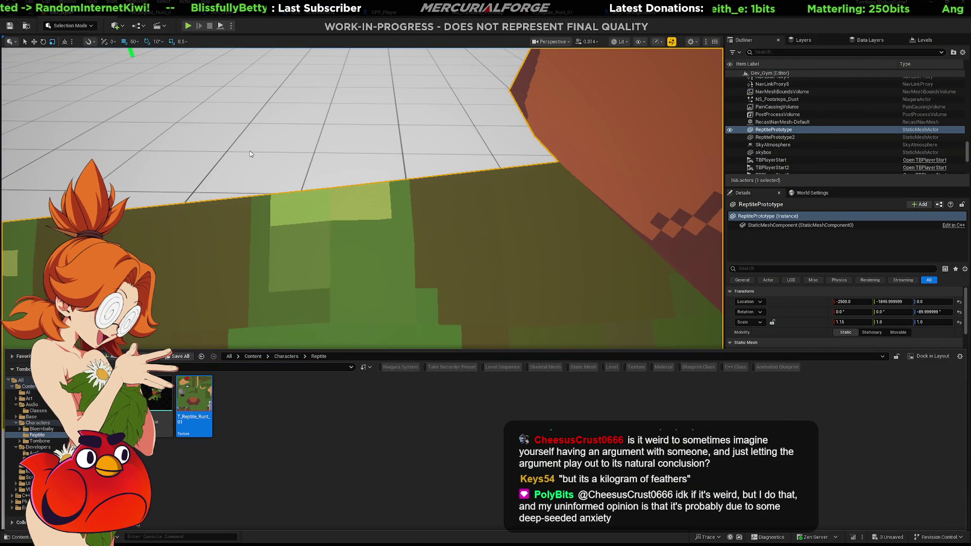
left_click_drag(250, 153, 268, 314)
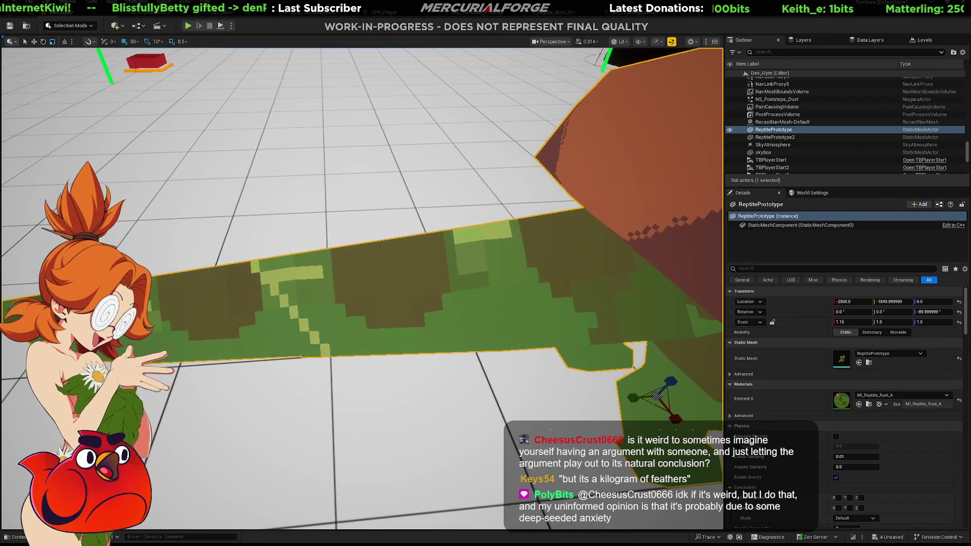
right_click_drag(268, 313, 268, 192)
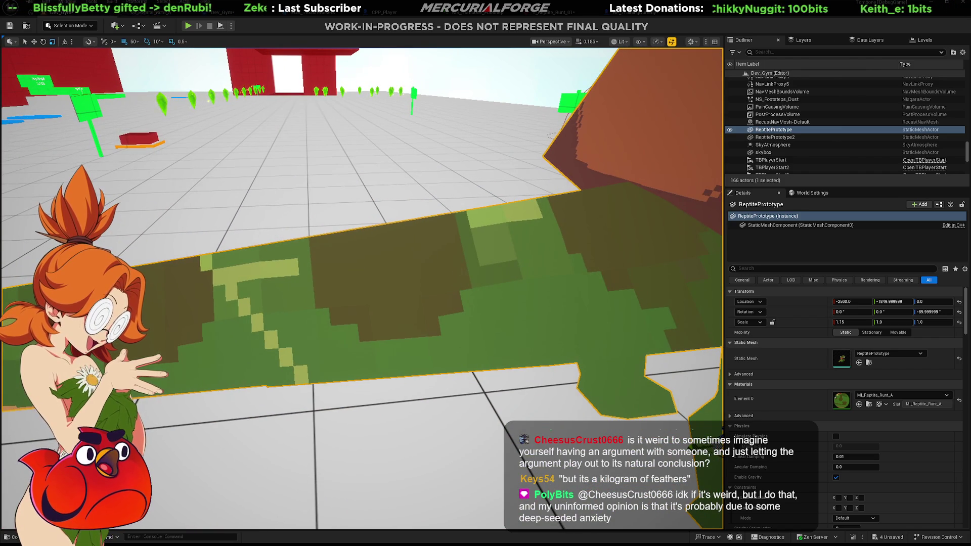
key("alt+Tab")
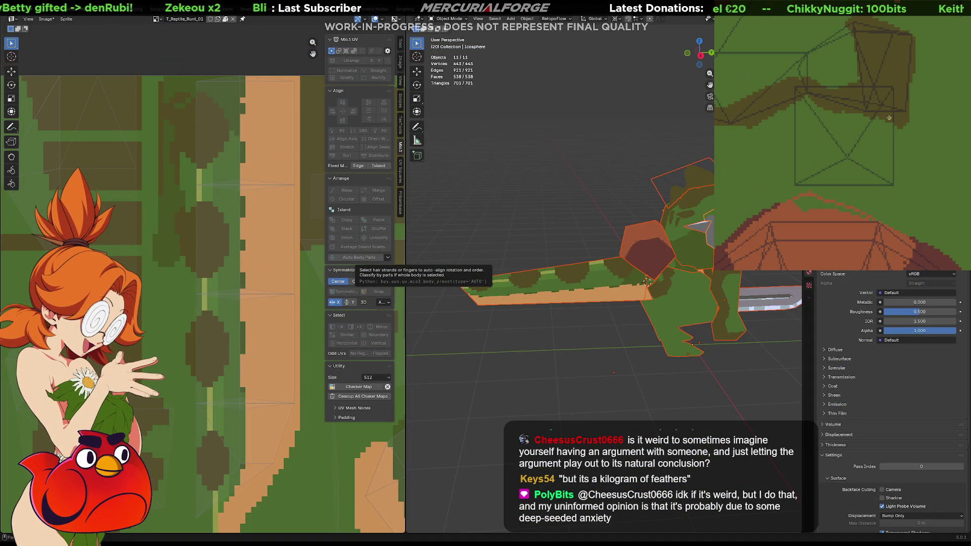
Step: Try a reduced palette size and a palette built from the sprite, then undo the pink recolour
scroll(889, 118, "down", 5)
scroll(876, 77, "up", 5)
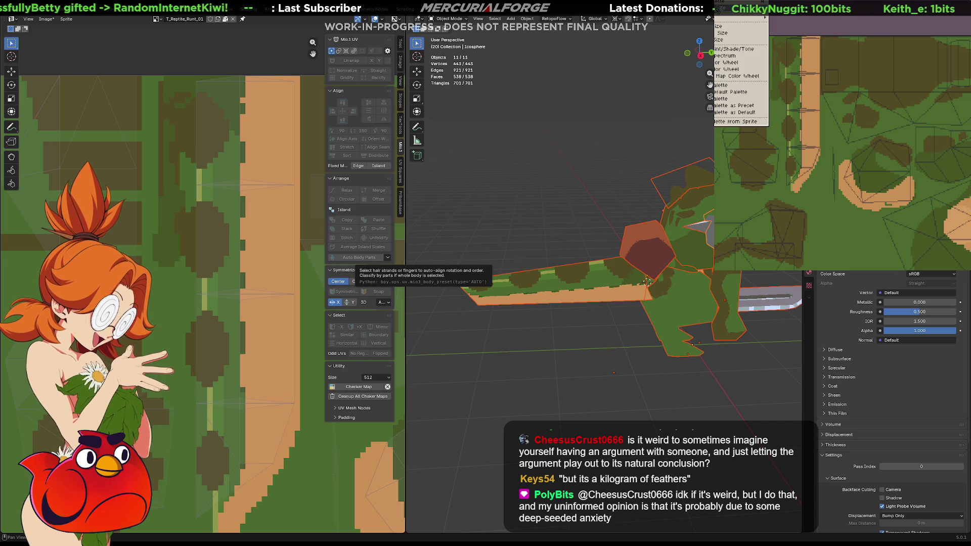
left_click(722, 32)
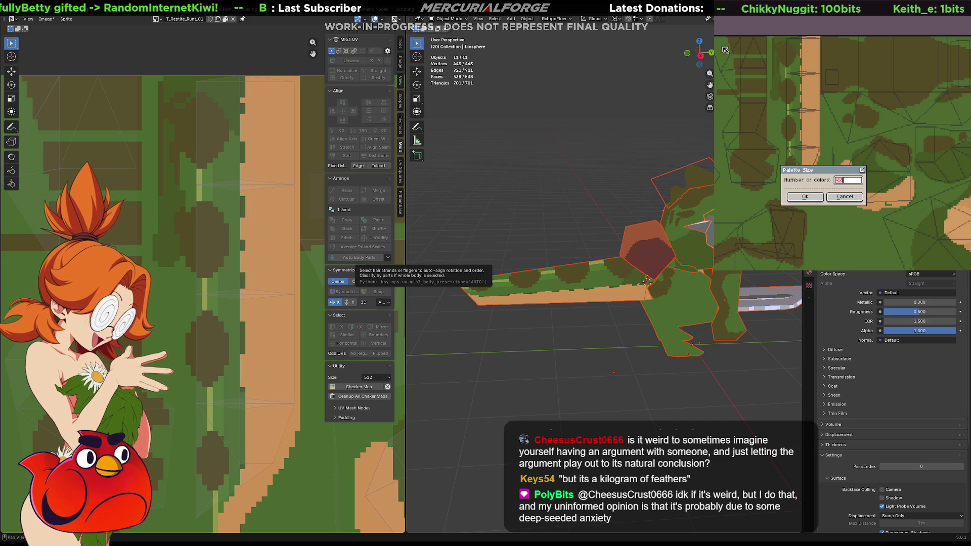
left_click(807, 197)
left_click(723, 20)
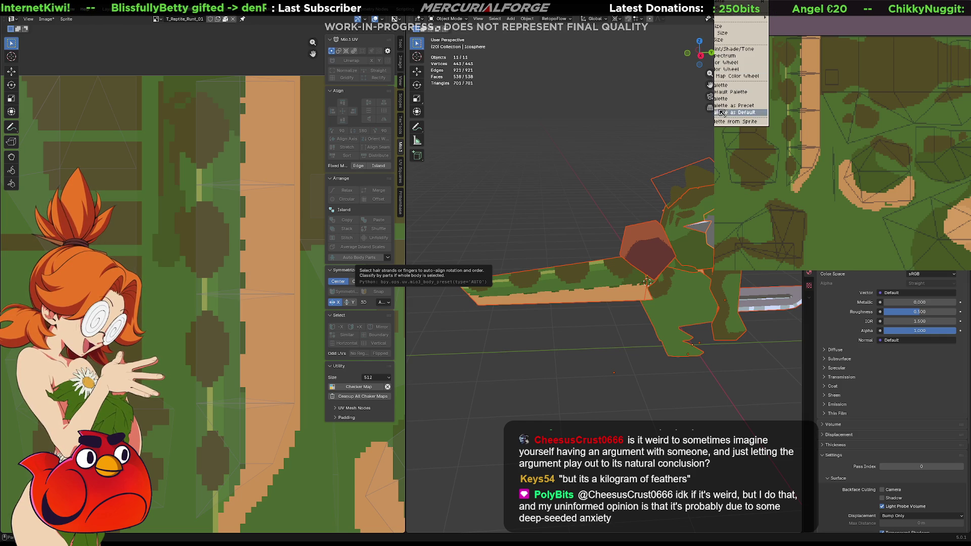
left_click(736, 121)
left_click(835, 218)
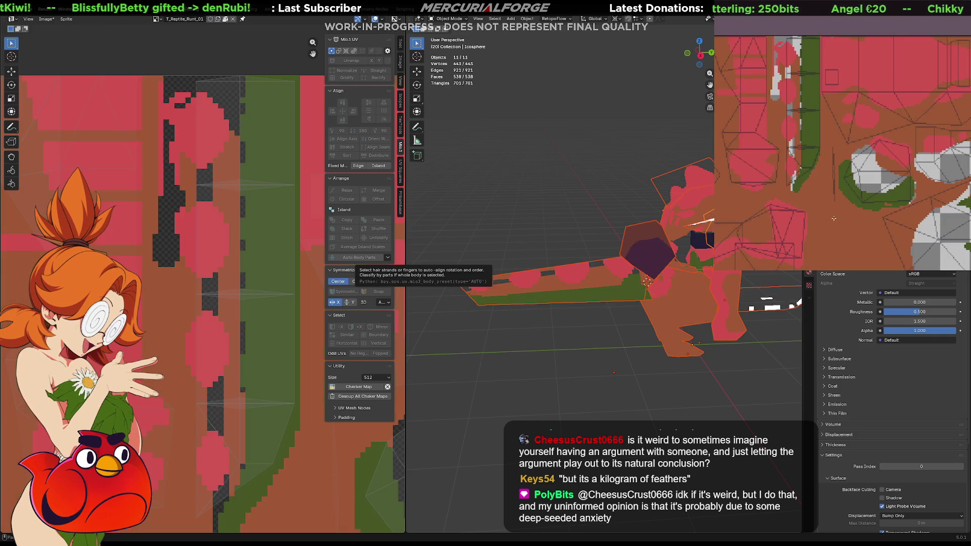
key("ctrl+z")
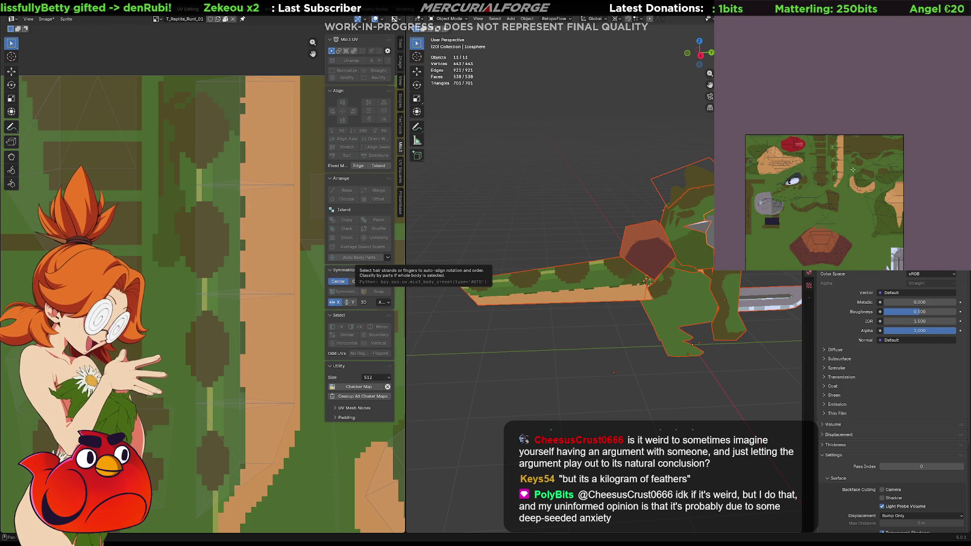
Step: Export the texture over T_Reptile_Runt_01.png, confirming the overwrite
scroll(853, 170, "up", 4)
scroll(837, 141, "up", 1)
key("ctrl+shift+e")
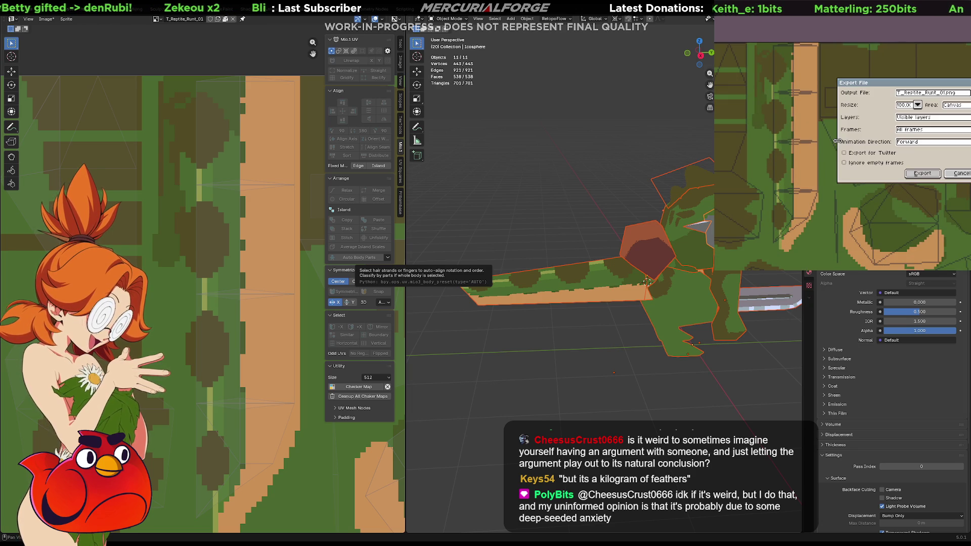
left_click(922, 174)
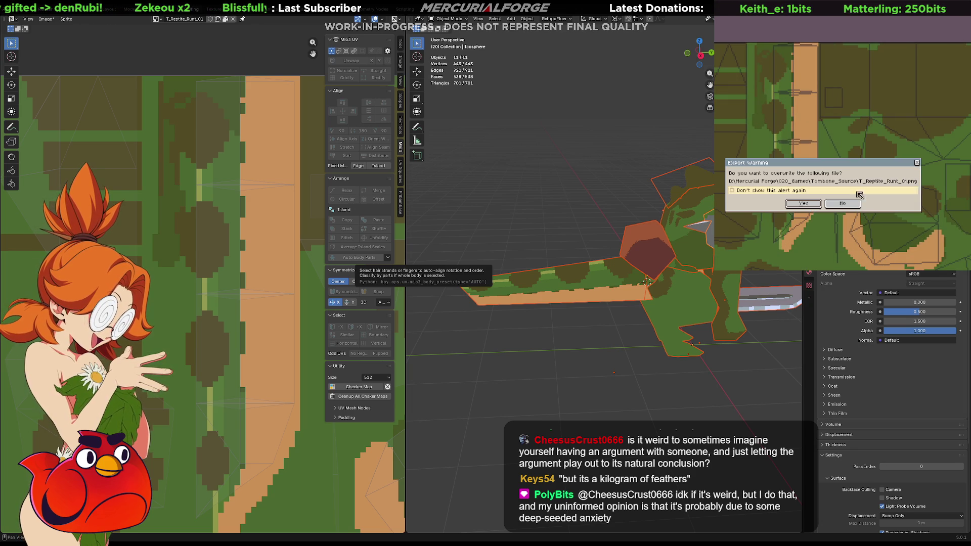
left_click(810, 209)
Step: In Unreal, fly the view down onto the reptile's tail and around its body, then return to Blender
key("alt+Tab")
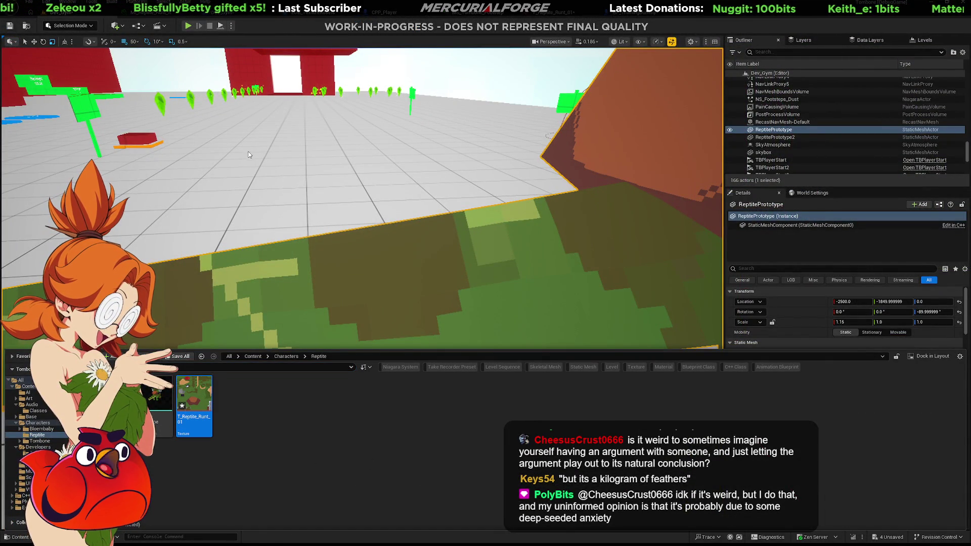
mouse_move(244, 154)
right_mouse_down()
mouse_move(241, 200)
mouse_move(248, 175)
right_mouse_up()
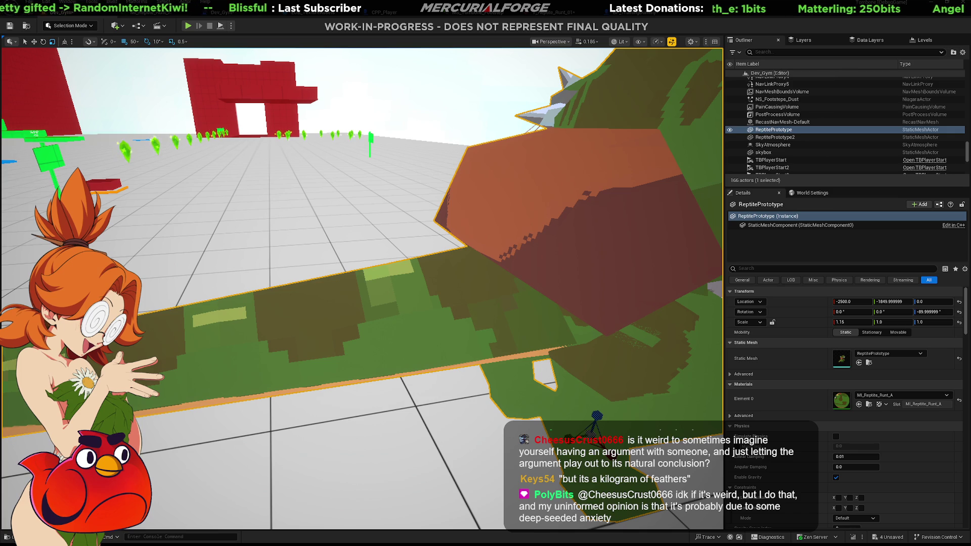
right_click_drag(248, 175, 244, 177)
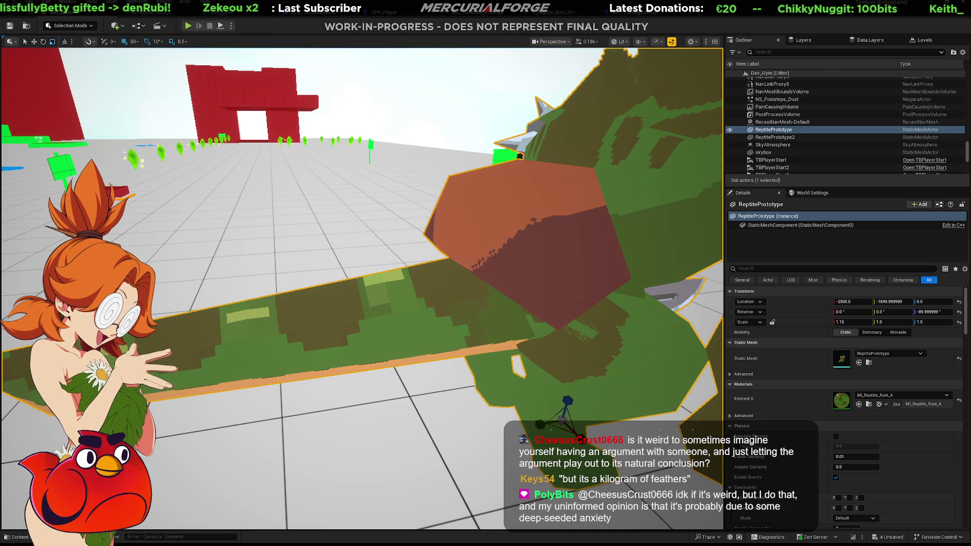
key("alt+Tab")
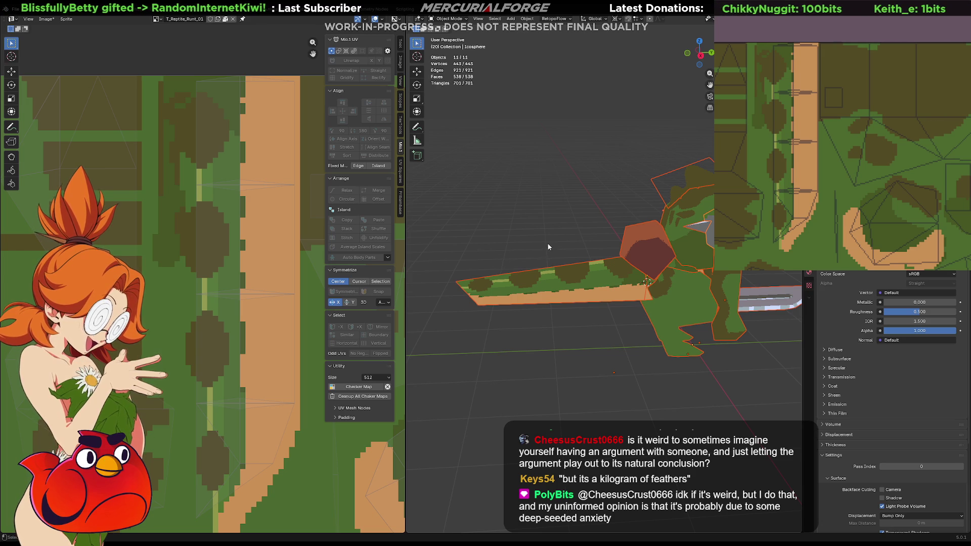
Step: Orbit and zoom Blender's viewport close onto the reptile's tail, then switch to the Unreal Editor
mouse_move(544, 251)
middle_mouse_down()
mouse_move(569, 247)
mouse_move(573, 234)
mouse_move(601, 245)
mouse_move(552, 230)
middle_mouse_up()
scroll(549, 228, "up", 5)
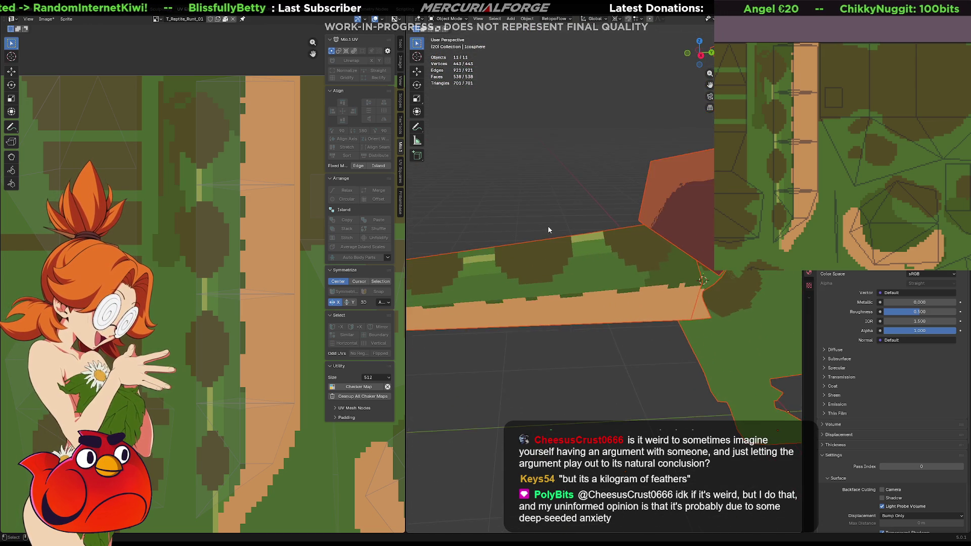
scroll(560, 233, "up", 3)
key("Left")
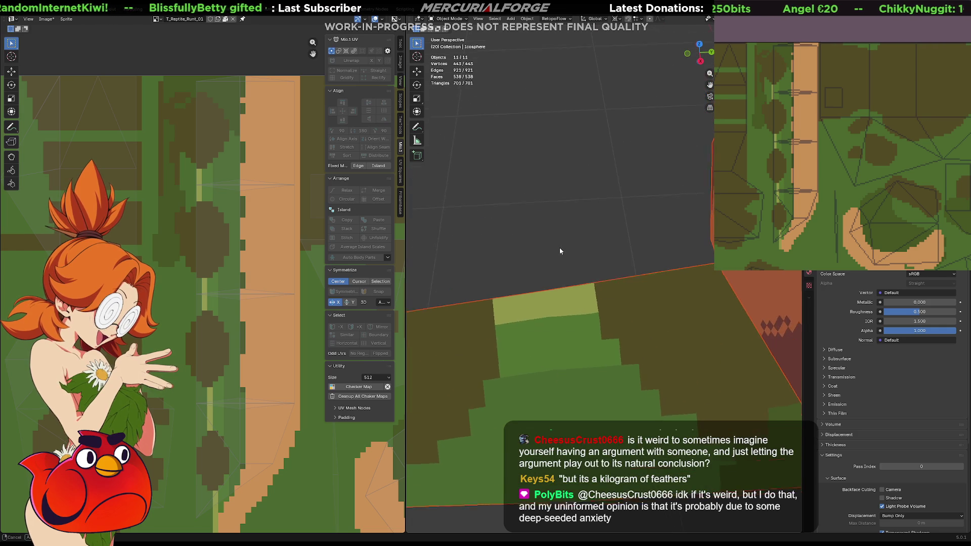
middle_click_drag(559, 248, 556, 221)
key("alt+Tab")
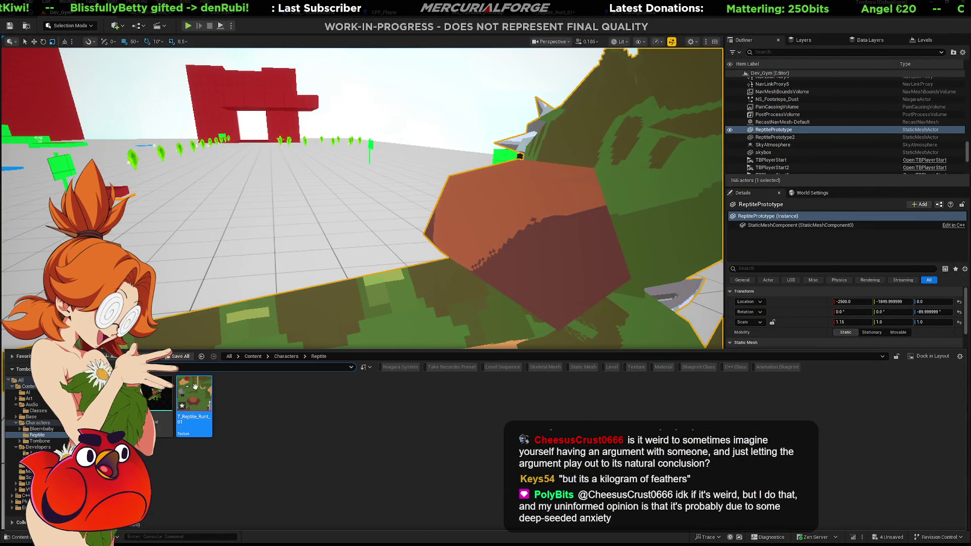
double_click(195, 386)
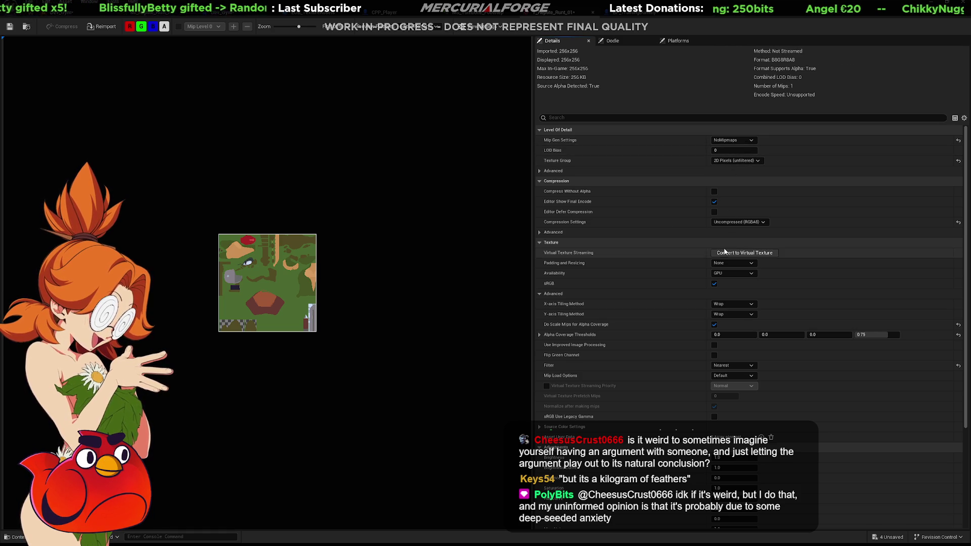
left_click(63, 15)
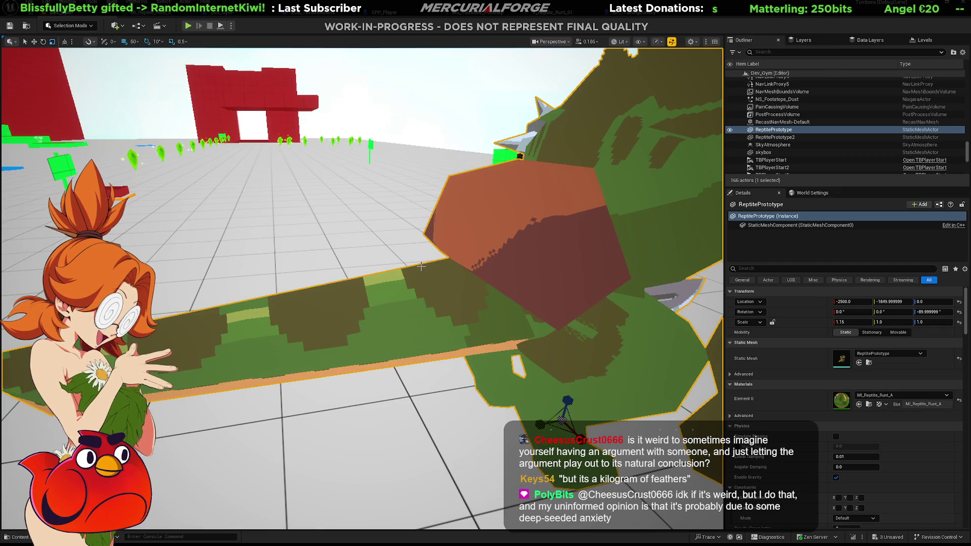
Step: Open the Content Drawer, clear the reptile selection, and expand the Audio and then Base folders
right_click_drag(421, 267, 421, 267)
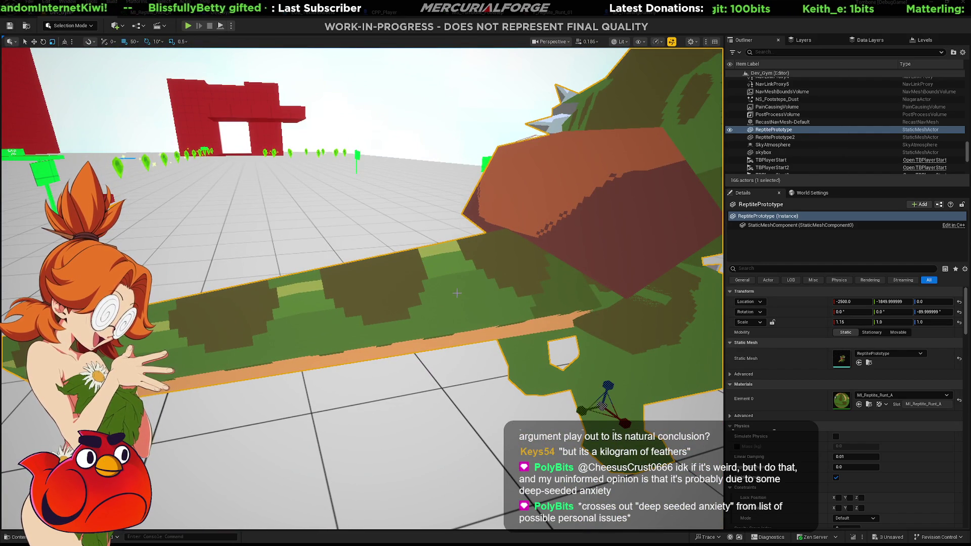
key("ctrl+space")
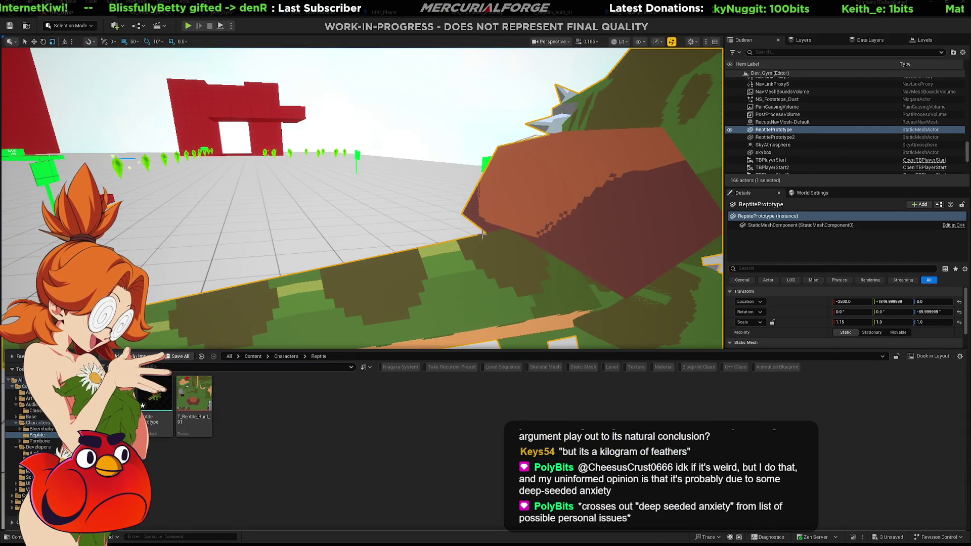
scroll(362, 197, "down", 3)
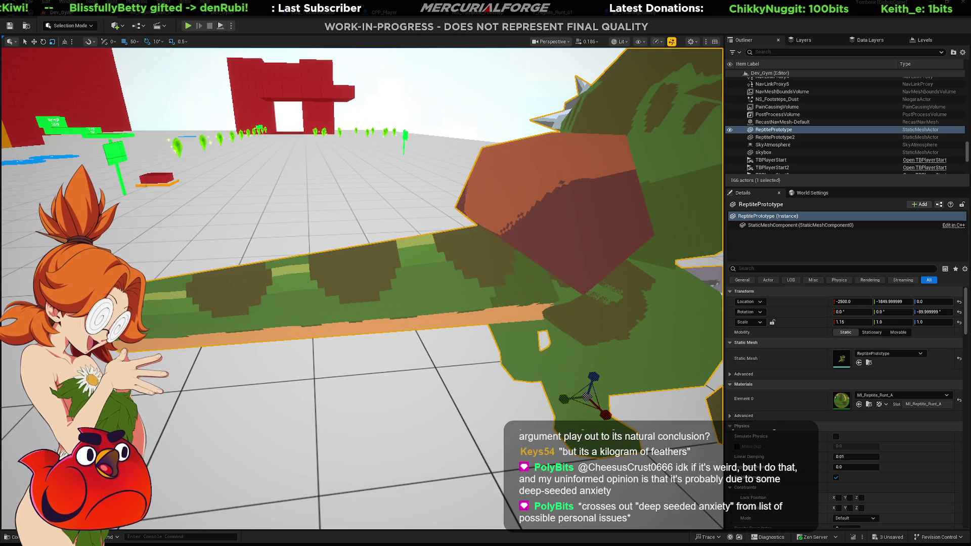
key("Escape")
left_click(13, 537)
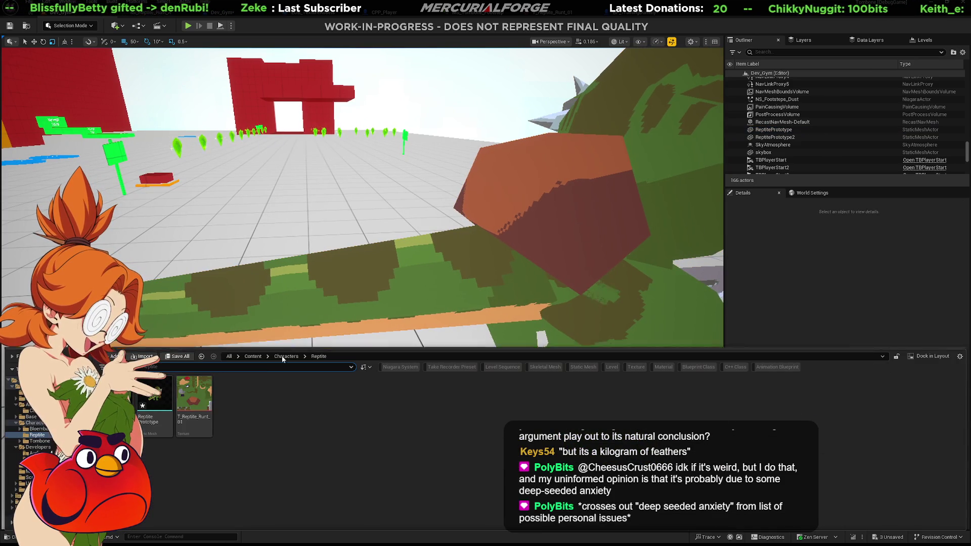
left_click(27, 404)
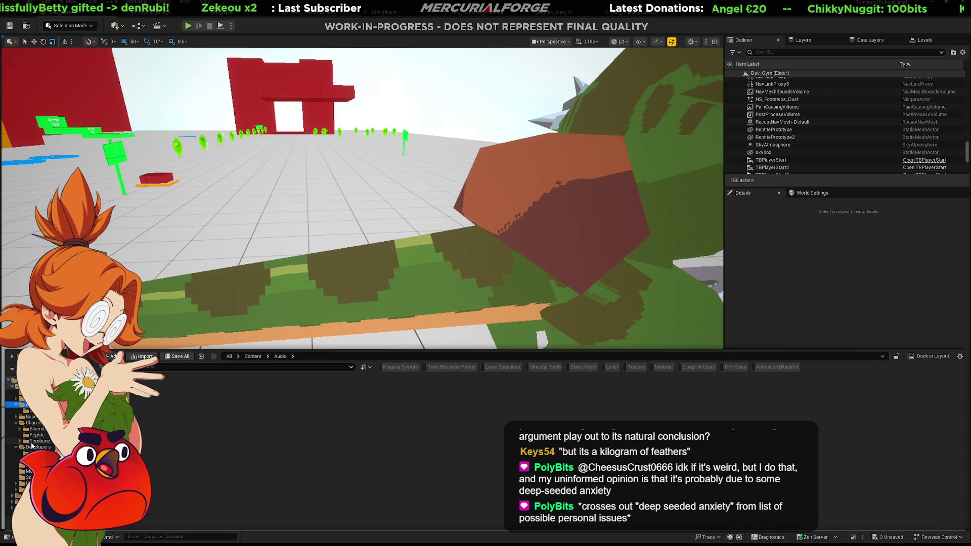
left_click(30, 417)
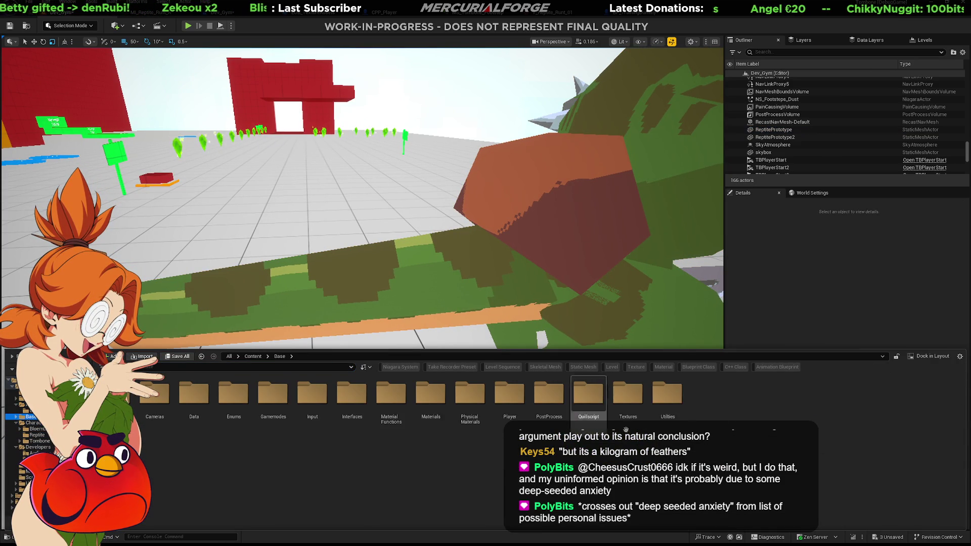
Step: Open the EUB_TextureAssets utility blueprint from the Base/Utilities folder
double_click(658, 400)
double_click(166, 404)
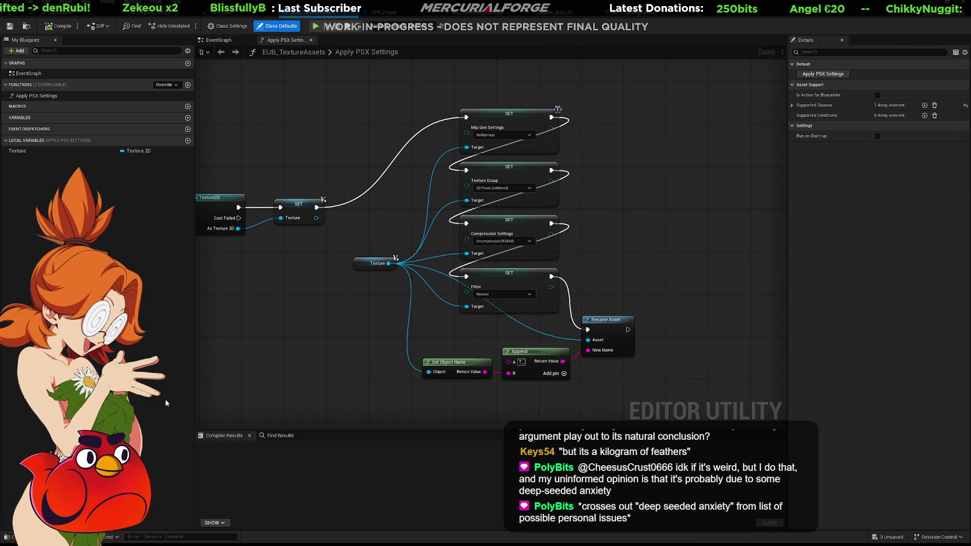
scroll(616, 211, "up", 1)
Step: Inspect the Apply PSX Settings graph's rename, Mip Gen Settings and cast nodes, then return to the level
left_click_drag(643, 353, 386, 278)
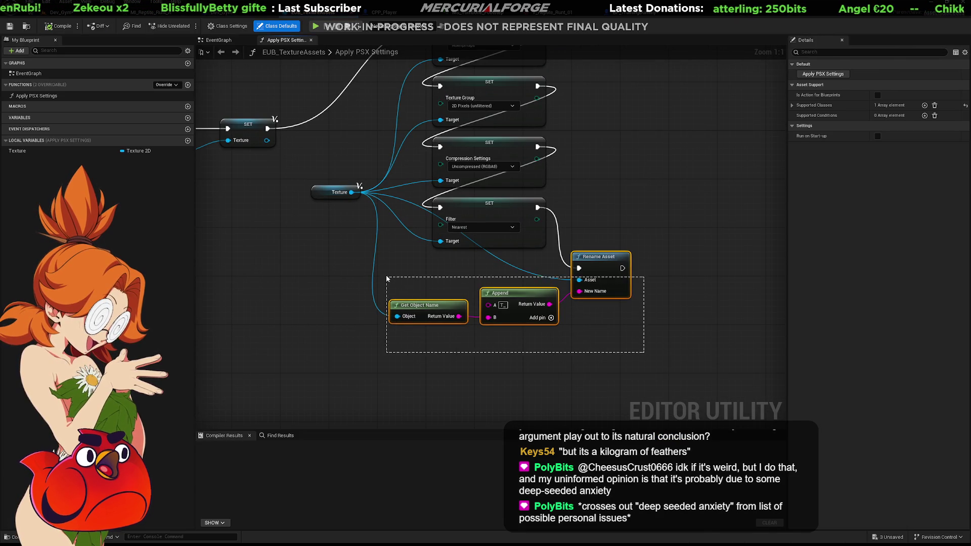
left_click(581, 178)
right_click_drag(581, 178, 592, 267)
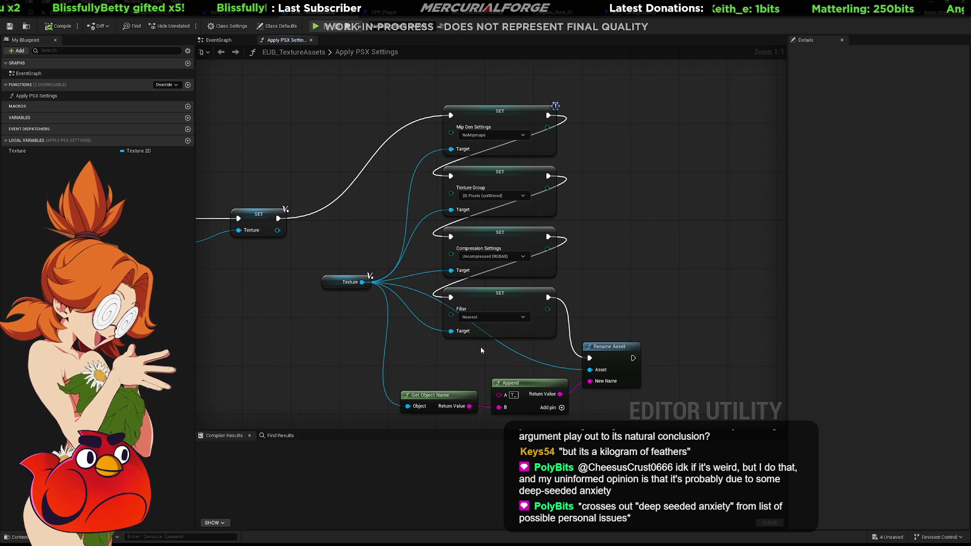
mouse_move(481, 348)
right_mouse_down()
mouse_move(489, 286)
mouse_move(804, 290)
mouse_move(450, 284)
mouse_move(391, 213)
right_mouse_up()
mouse_move(311, 160)
left_mouse_down()
mouse_move(379, 248)
mouse_move(372, 245)
left_mouse_up()
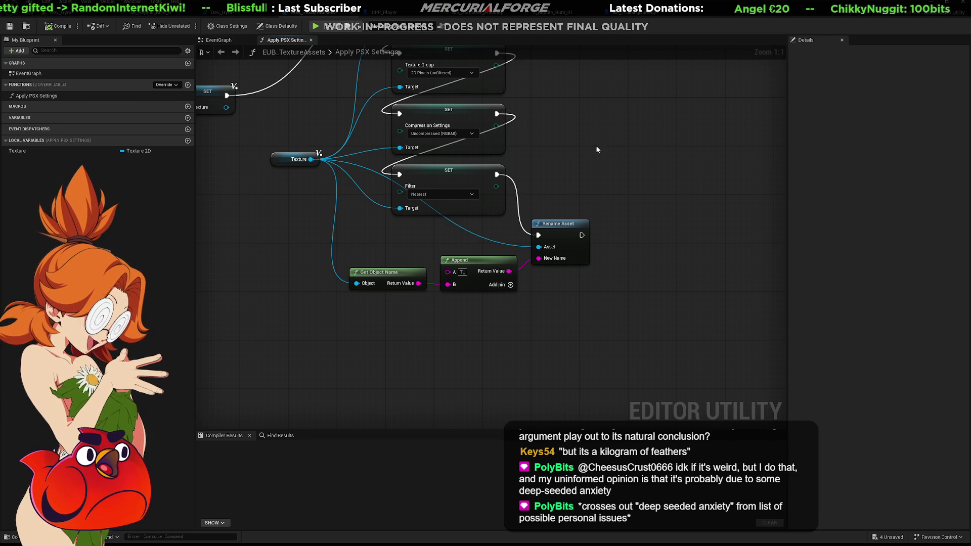
left_click(83, 16)
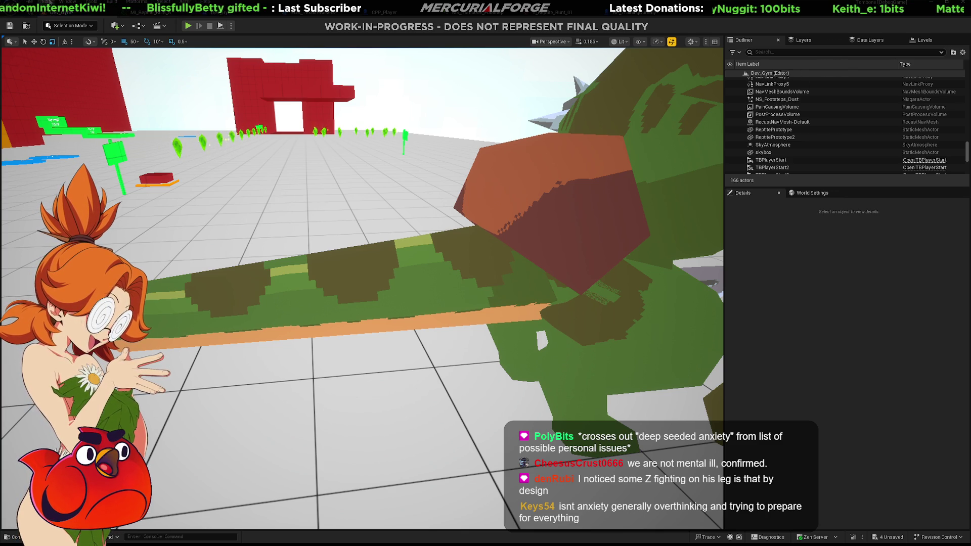
Step: Search Project Settings for 'compression', scroll through the results, and go back to the level viewport
left_click(223, 12)
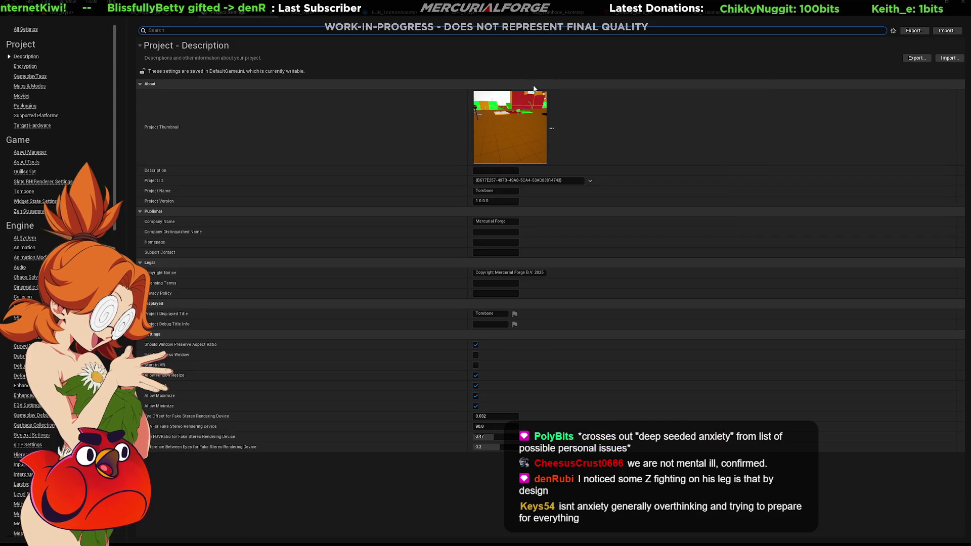
type("c")
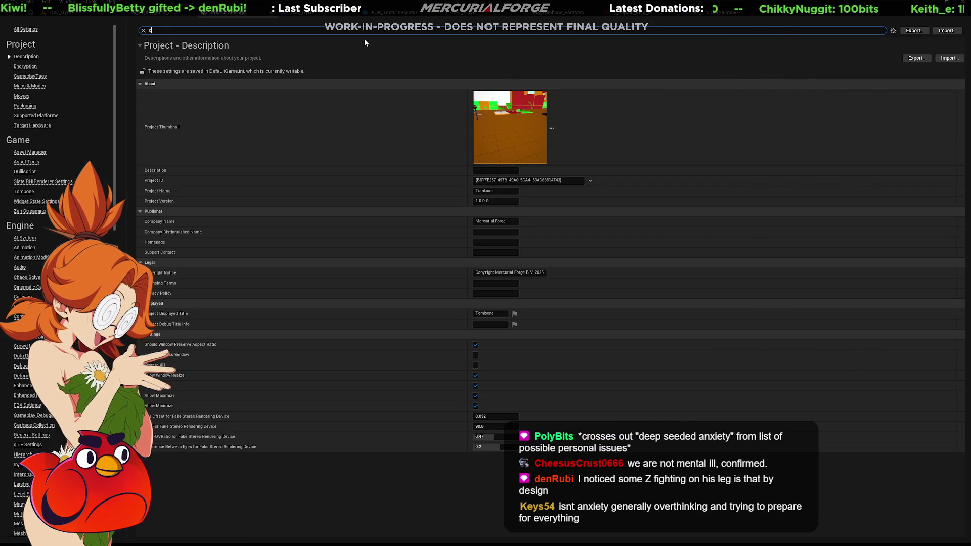
type("ompression")
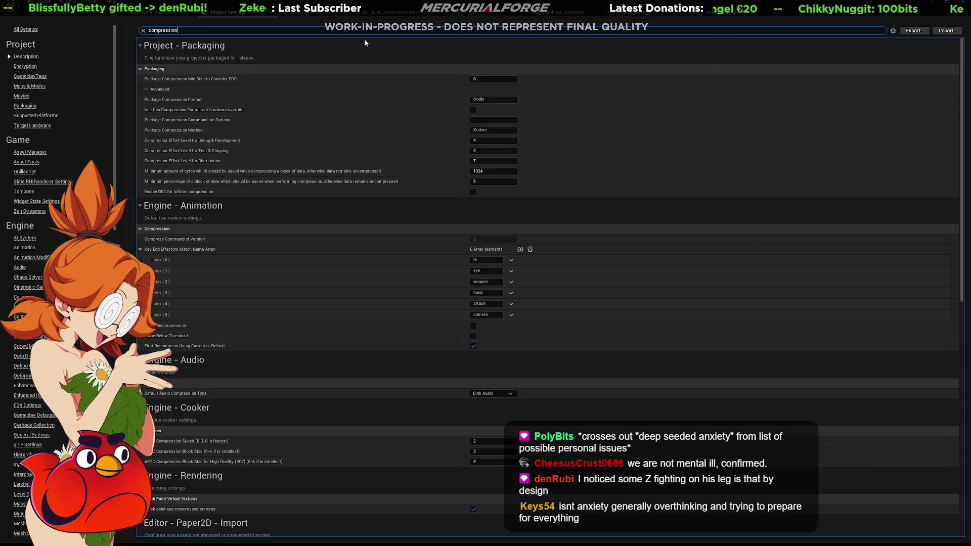
scroll(361, 123, "down", 1)
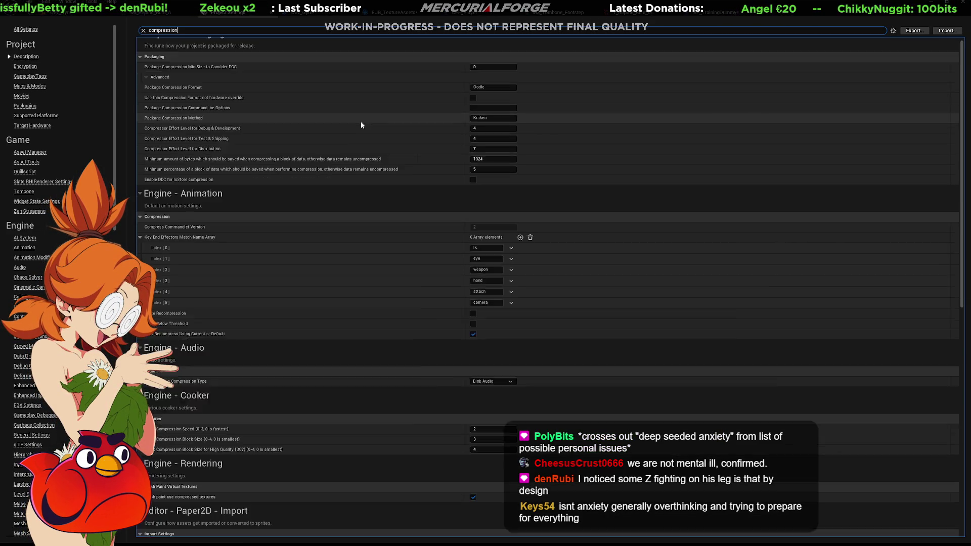
scroll(362, 123, "down", 10)
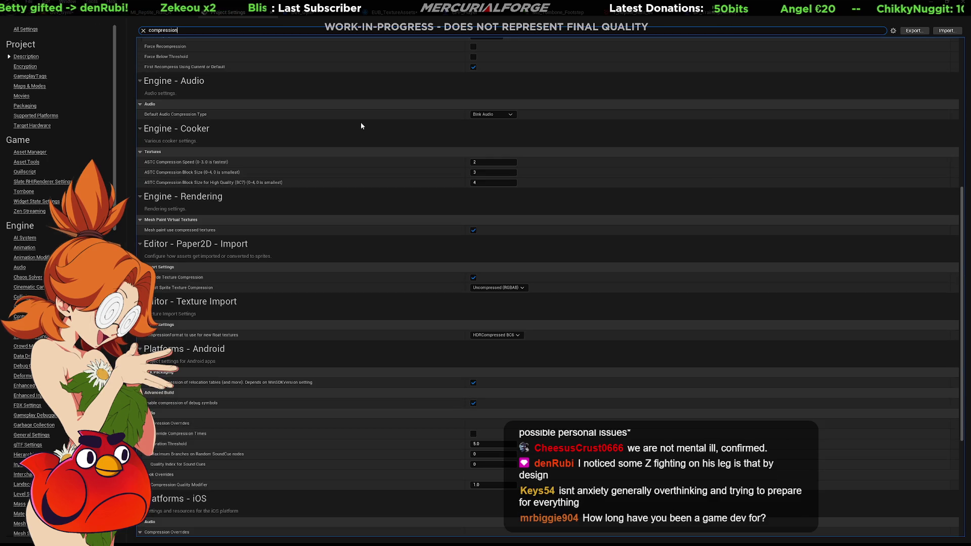
scroll(361, 126, "down", 2)
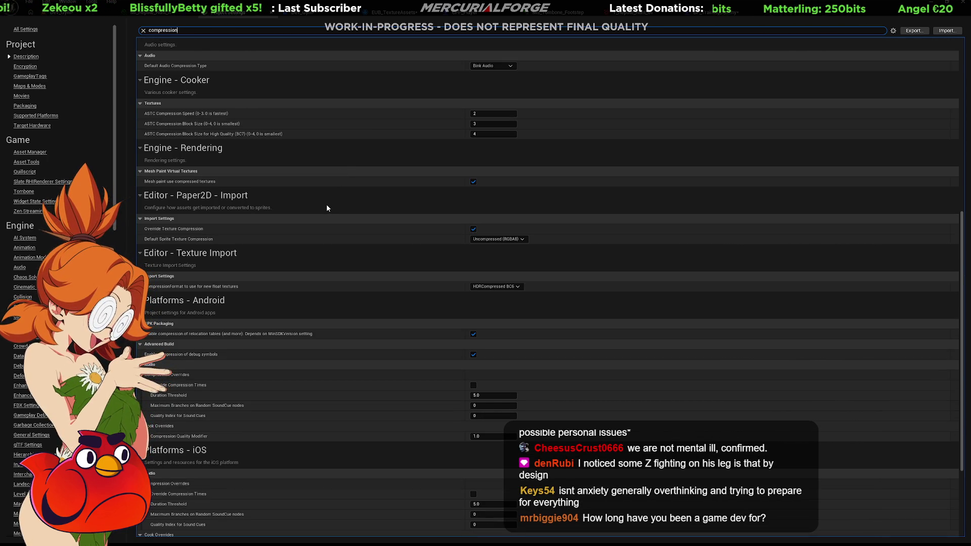
scroll(327, 208, "down", 5)
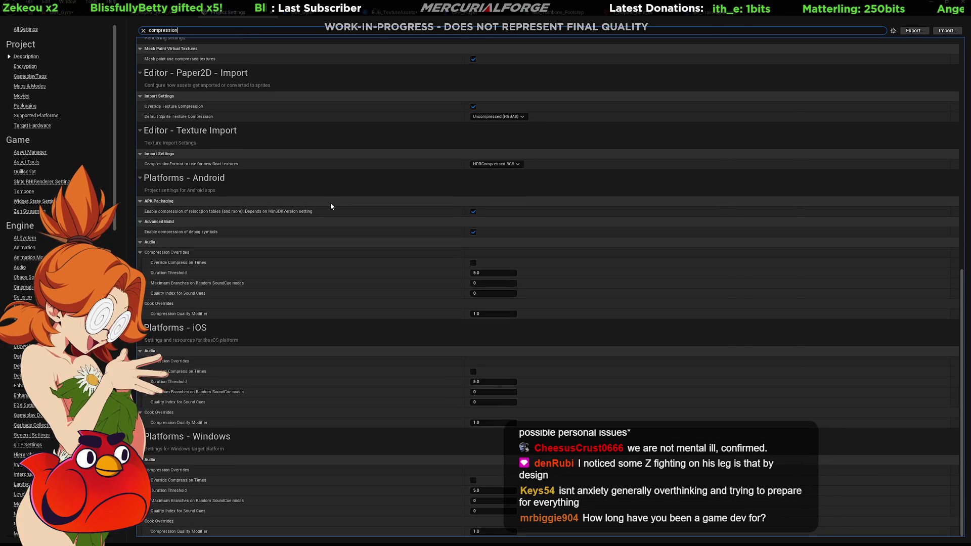
scroll(331, 206, "up", 6)
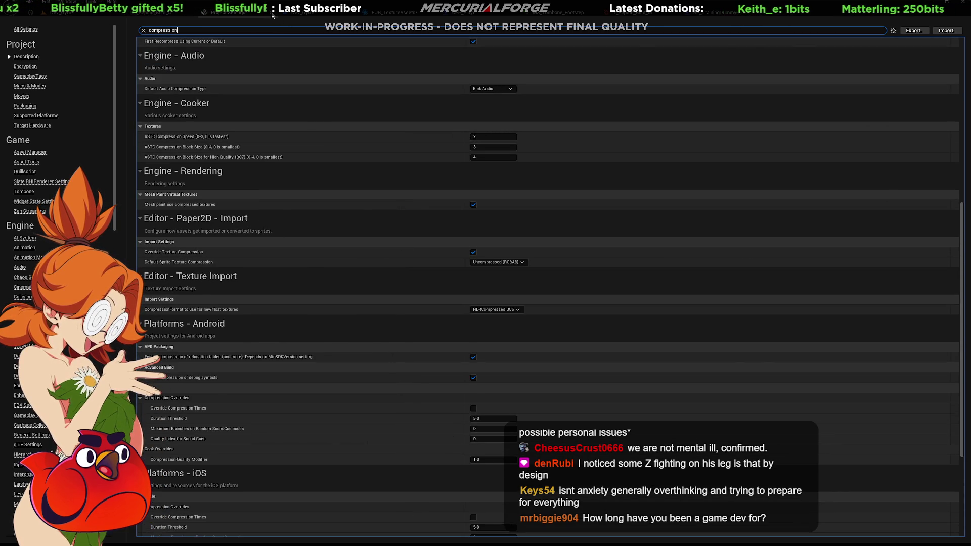
left_click(272, 15)
left_click(66, 12)
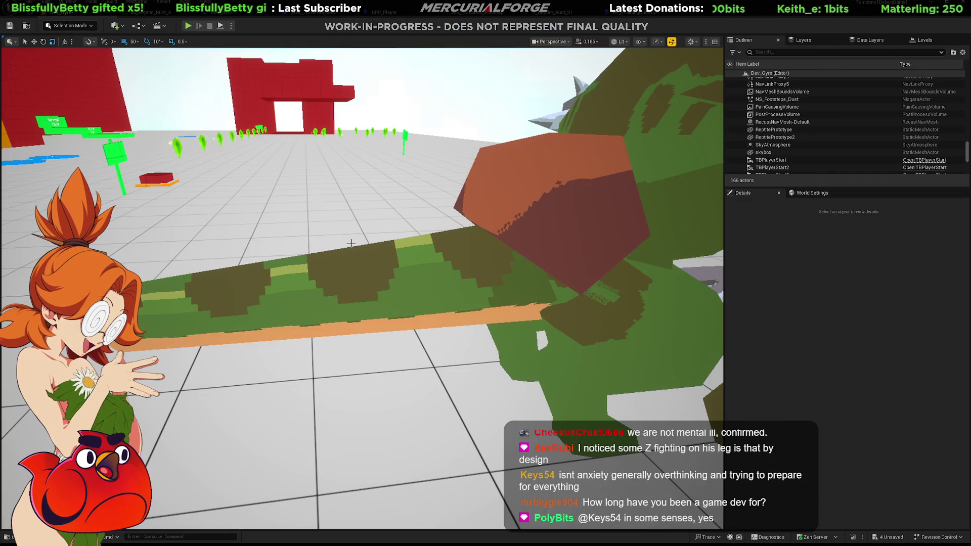
Step: Browse the Content Drawer to Characters/Reptile, select T_Reptile_Runt_01, and save all changes
key("ctrl+space")
left_click(346, 428)
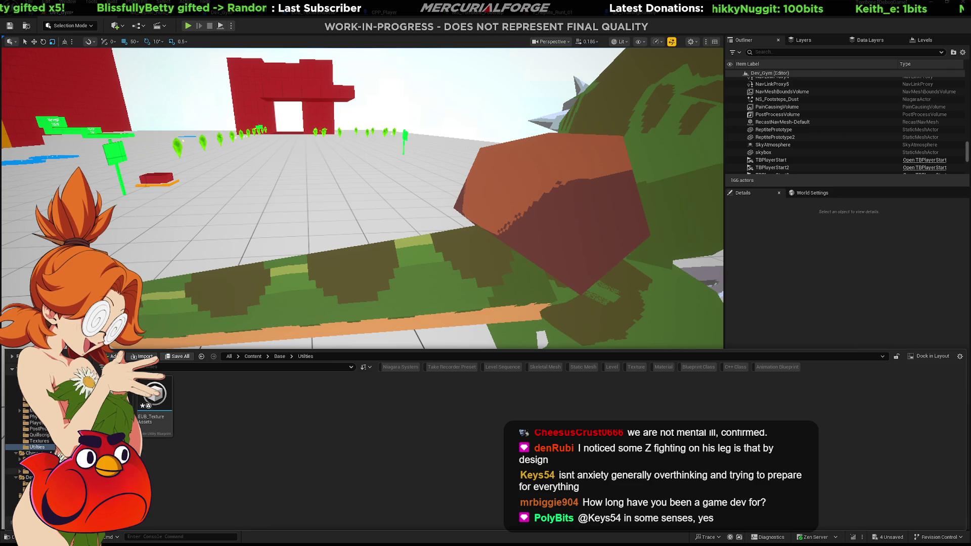
left_click(30, 472)
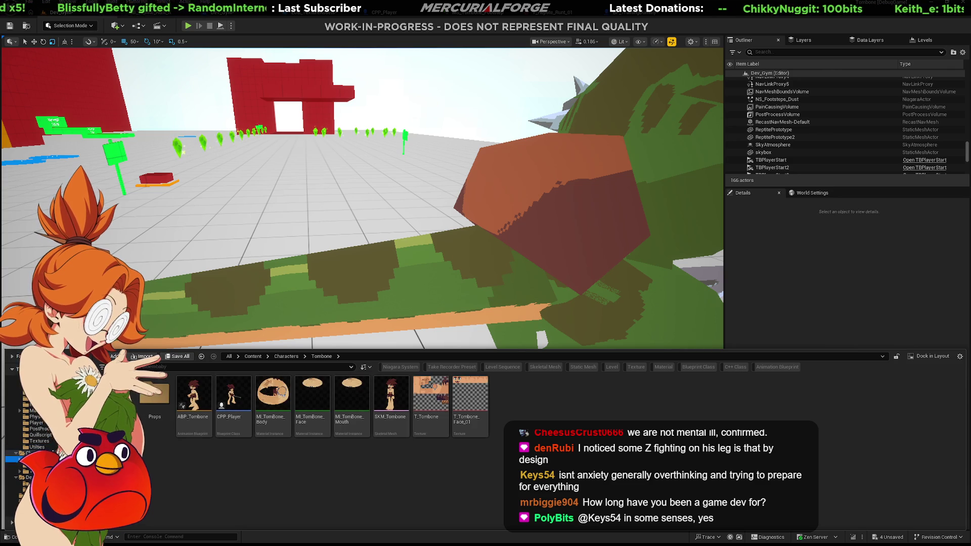
left_click(28, 466)
left_click(195, 396)
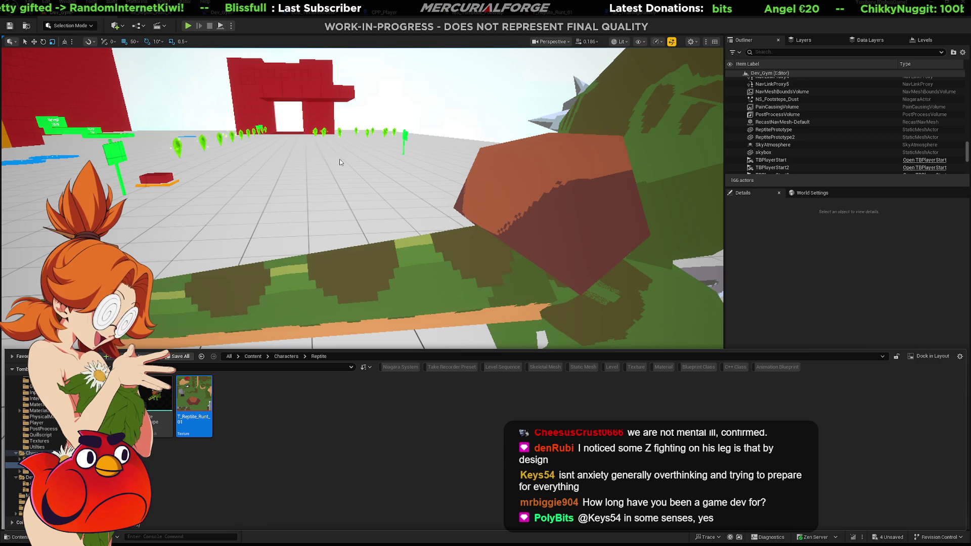
left_click(262, 447)
key("ctrl+s")
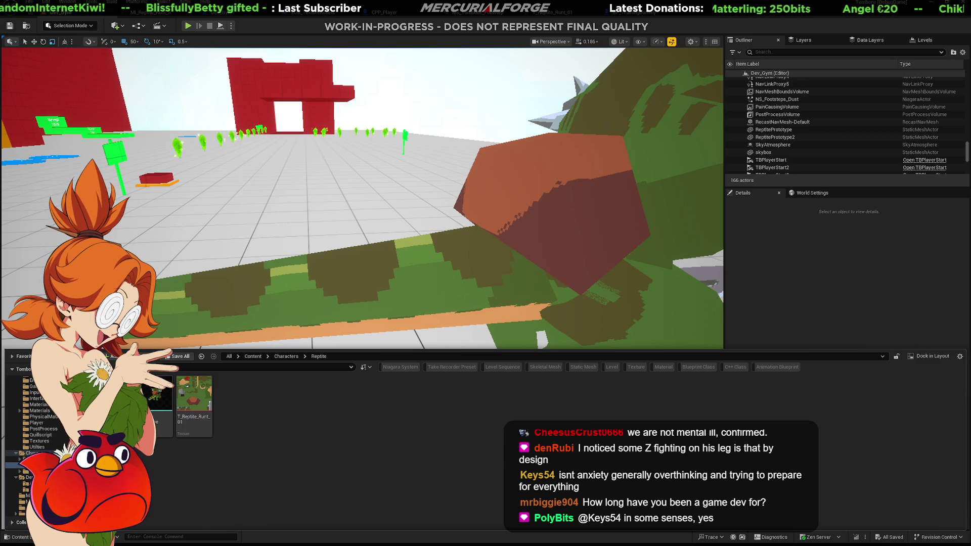
Step: In Aseprite, paint a light-green pixel column on the tail area of the texture
key("alt+Tab")
middle_click_drag(806, 143, 832, 144)
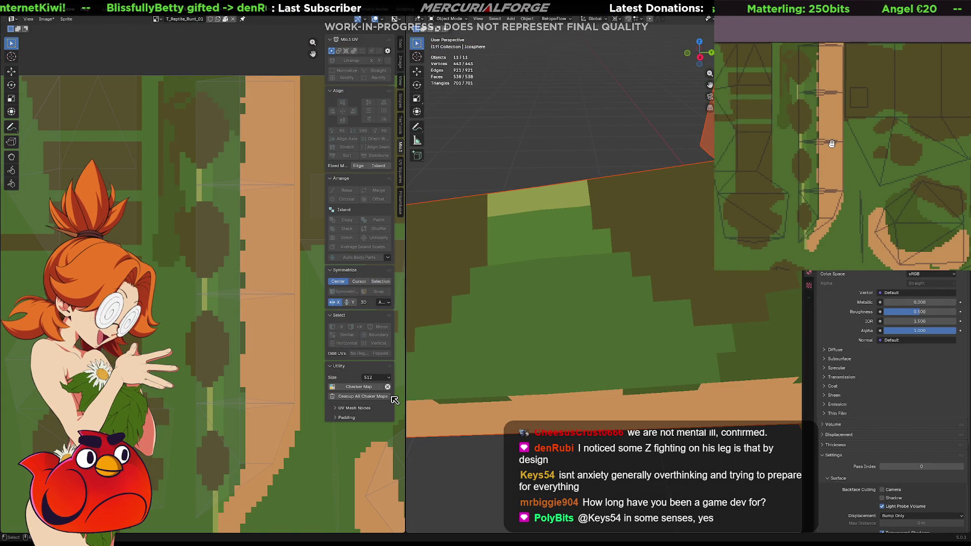
scroll(853, 127, "up", 6)
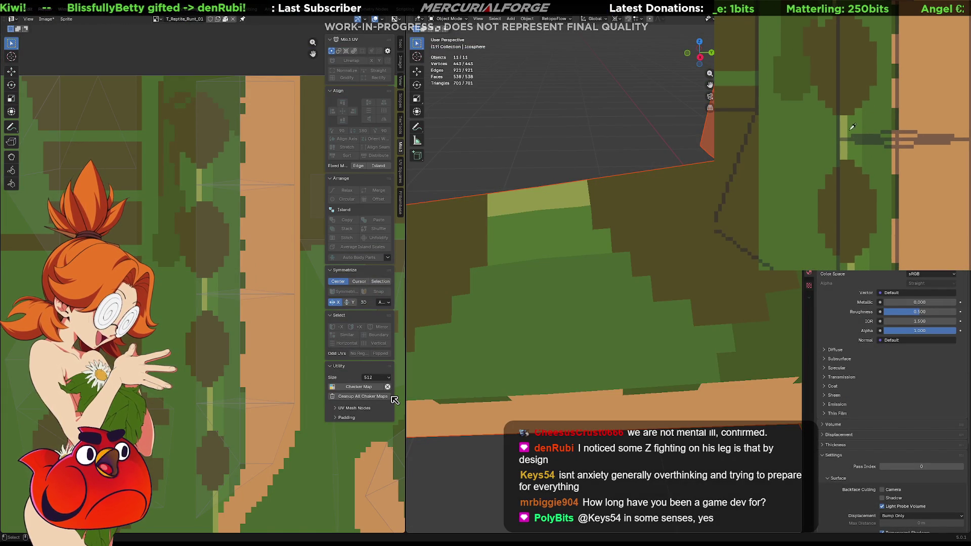
left_click_drag(853, 127, 853, 149)
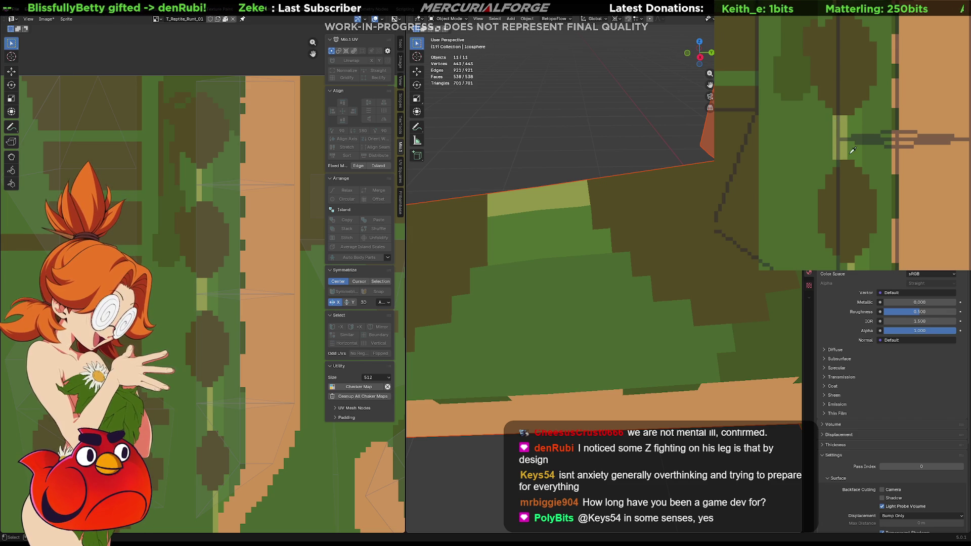
scroll(853, 150, "down", 2)
middle_click_drag(853, 150, 877, 28)
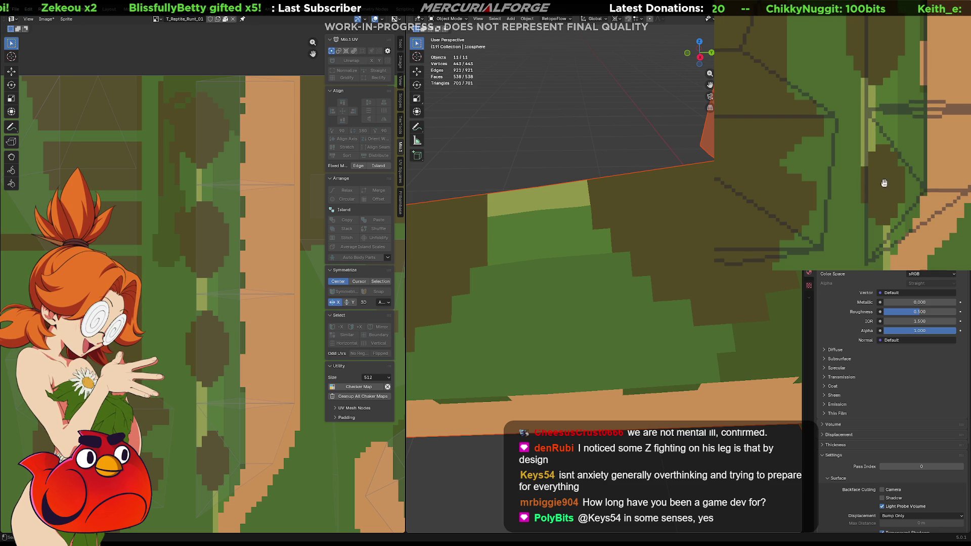
middle_click_drag(862, 166, 869, 59)
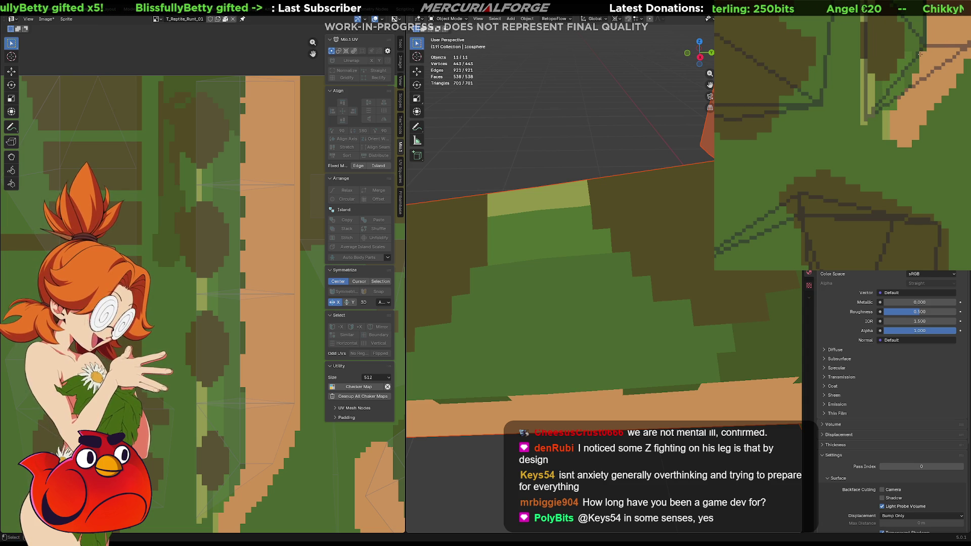
Step: Export the texture over the existing image file, confirming the overwrite, and return to Unreal
key("ctrl+alt+shift+s")
left_click(927, 167)
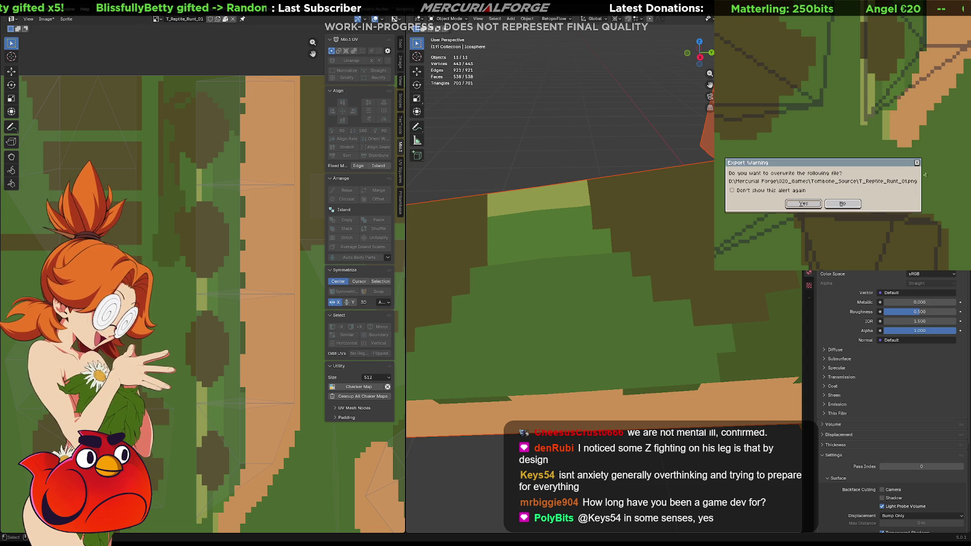
left_click(817, 204)
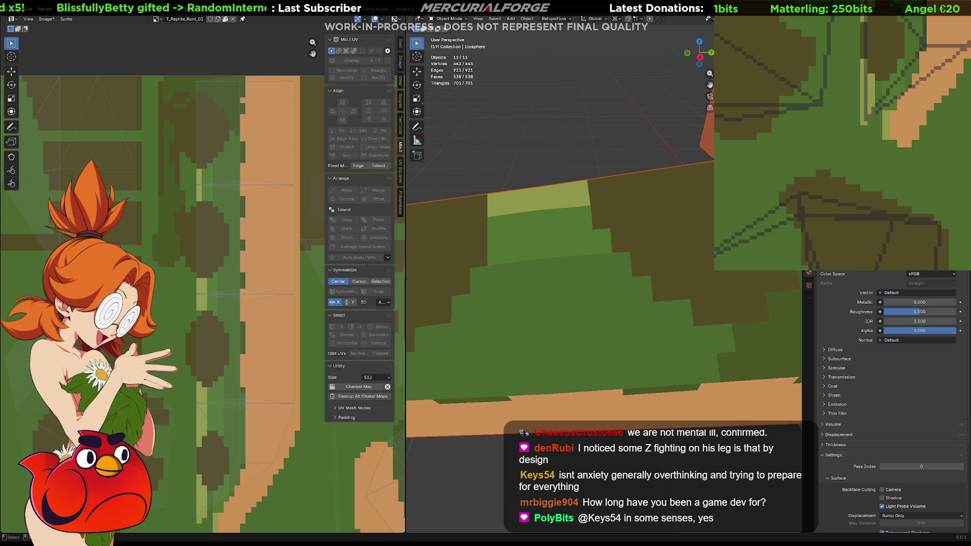
key("alt+Tab")
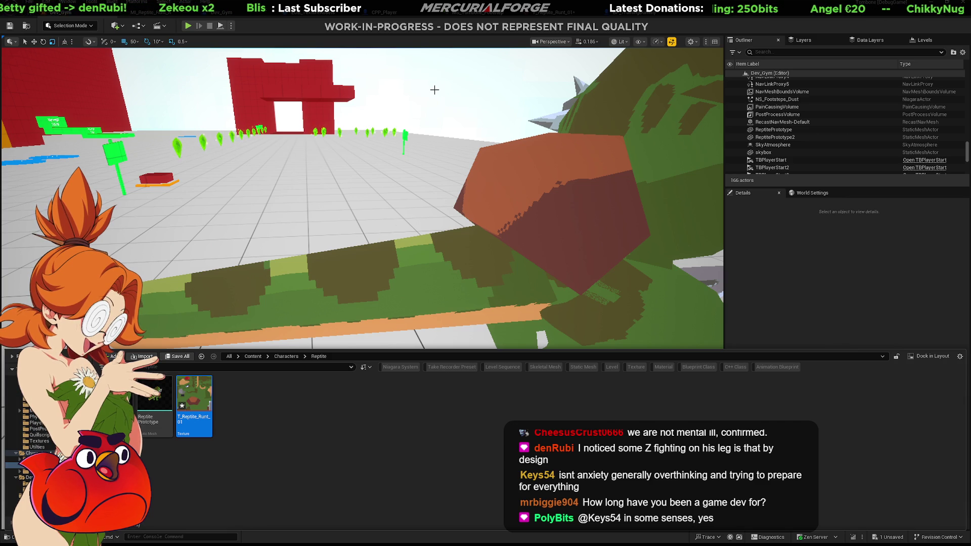
Step: Fly Unreal's viewport camera close to the reptile's tail to check the light-green stripe
mouse_move(500, 290)
right_mouse_down()
mouse_move(540, 285)
mouse_move(536, 293)
mouse_move(481, 277)
right_mouse_up()
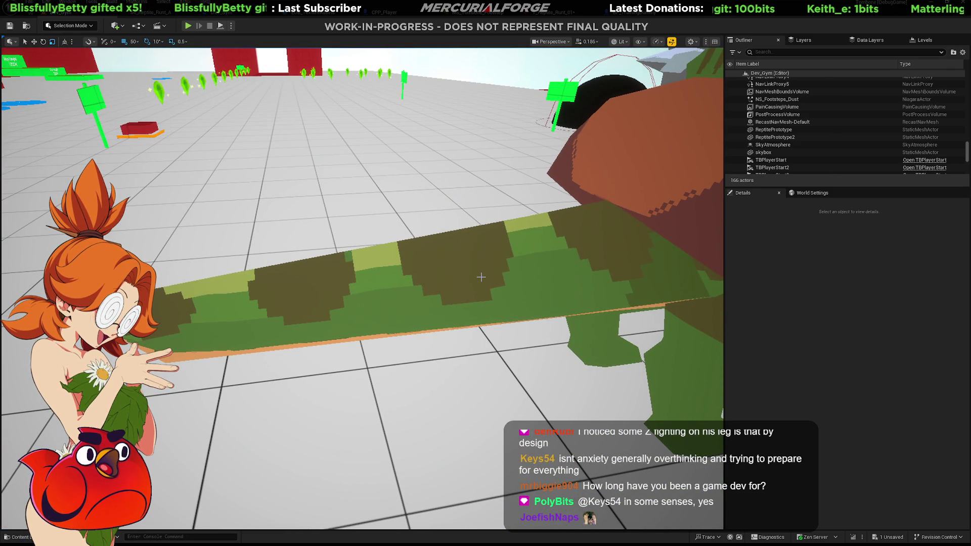
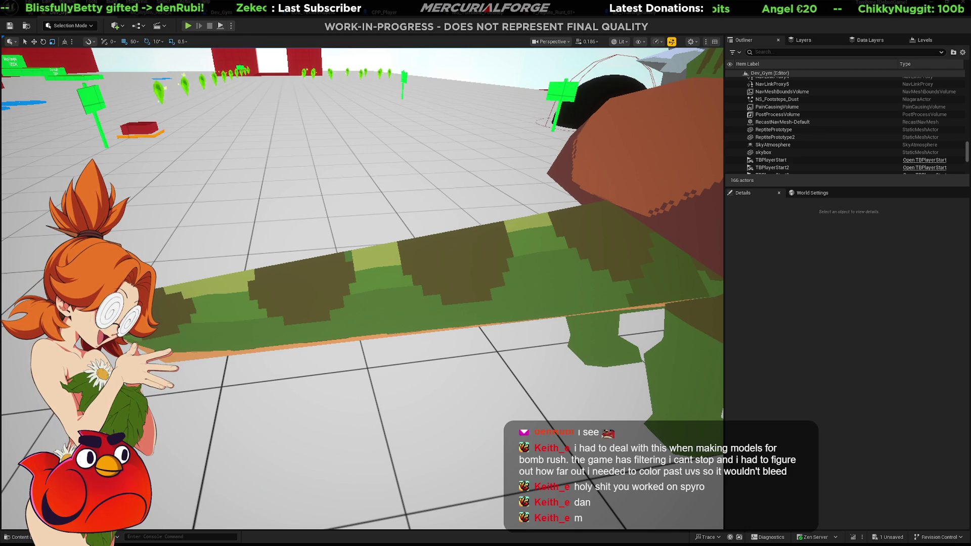
Step: Switch from the Unreal Editor to Blender's UV Editing view of the reptile texture
key("alt+Tab")
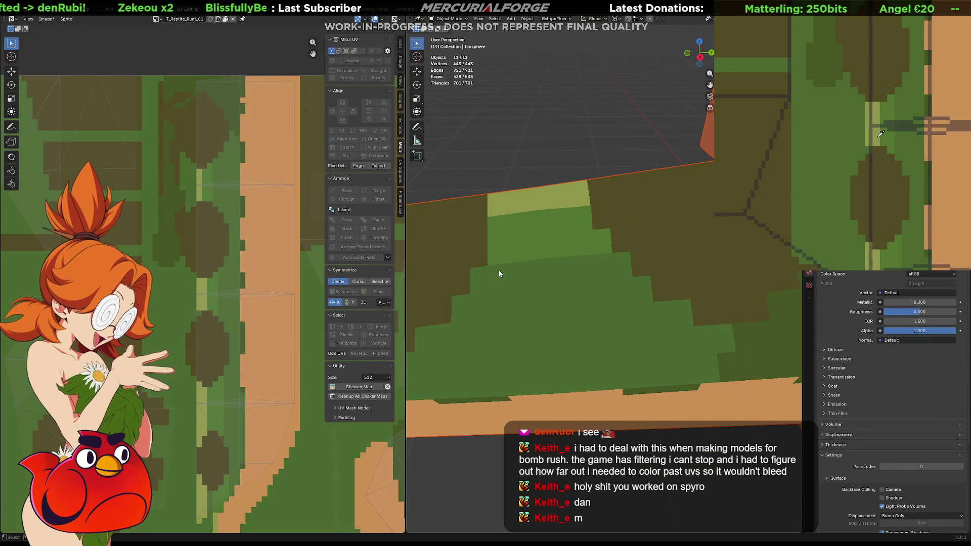
Step: Undo the yellow-olive recolouring and a stray grey squiggle on the reptile texture
middle_click_drag(878, 104, 874, 202)
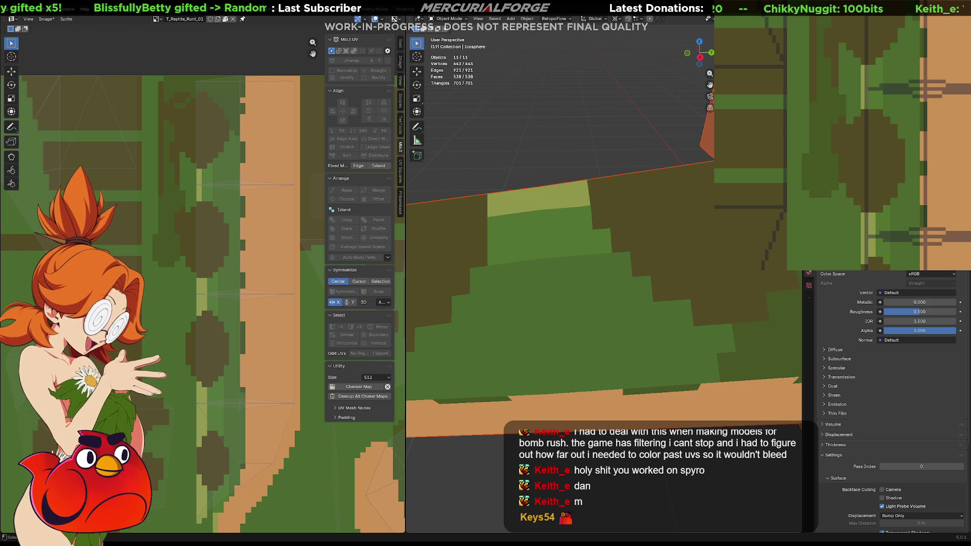
scroll(536, 265, "down", 10)
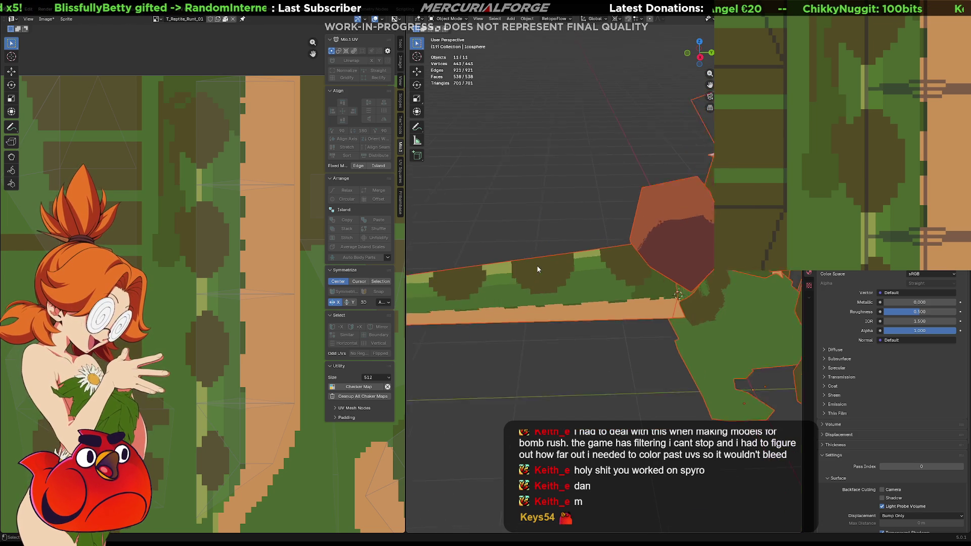
mouse_move(612, 280)
middle_mouse_down()
mouse_move(605, 308)
mouse_move(587, 314)
middle_mouse_up()
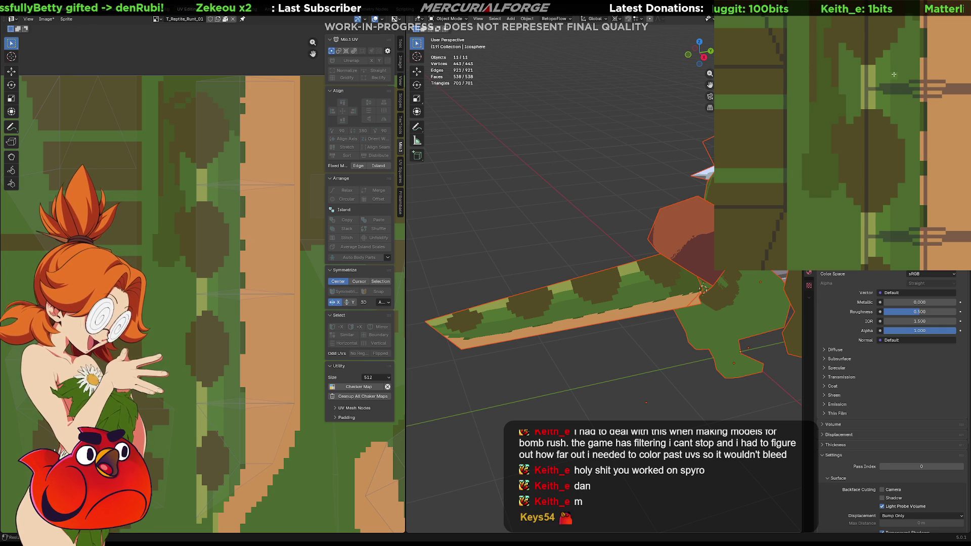
middle_click_drag(891, 71, 881, 101)
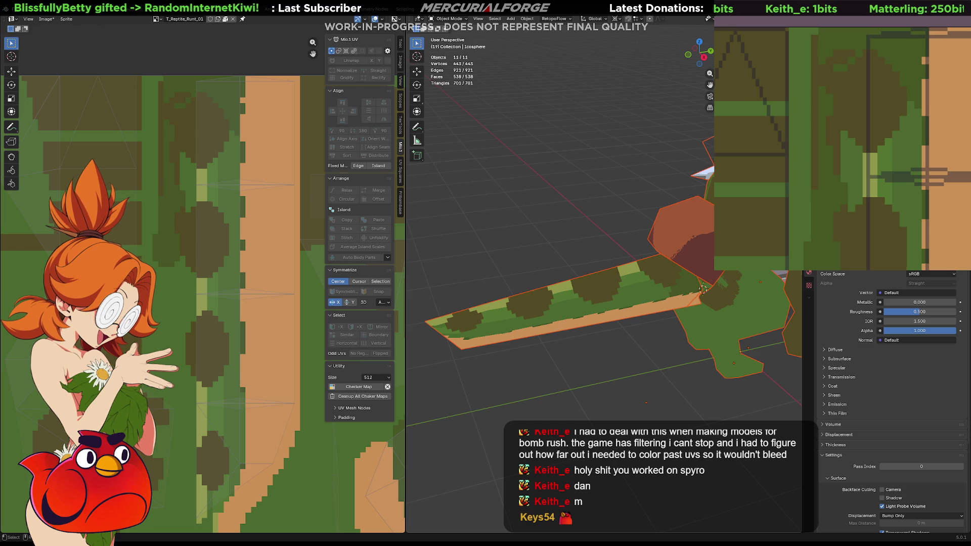
key("ctrl+z")
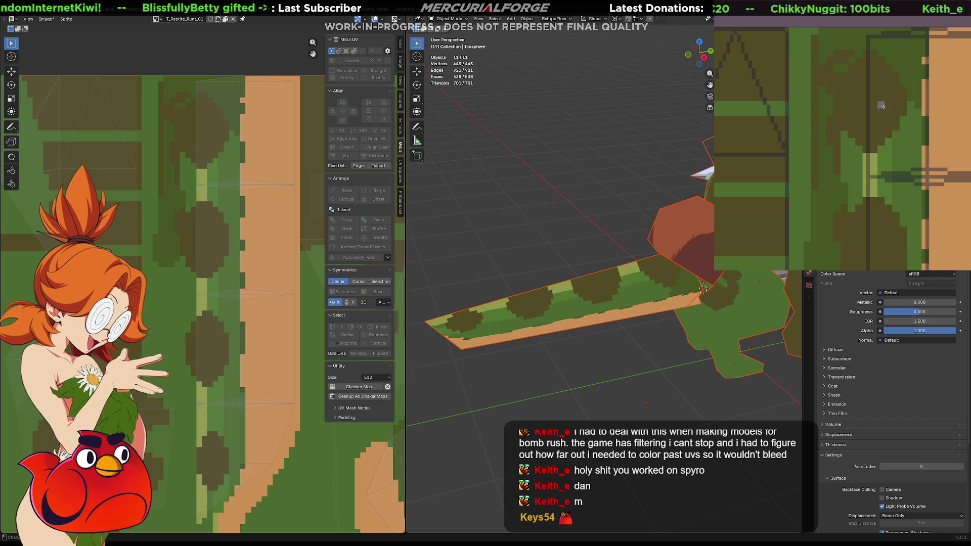
mouse_move(887, 97)
left_mouse_down()
mouse_move(941, 119)
mouse_move(878, 186)
left_mouse_up()
key("ctrl+z")
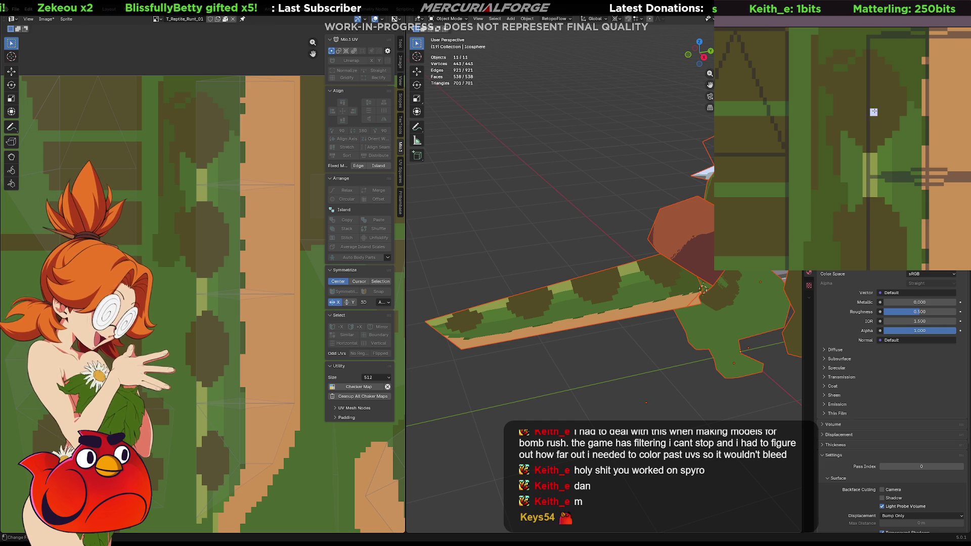
mouse_move(875, 135)
left_mouse_down()
mouse_move(883, 96)
mouse_move(874, 66)
mouse_move(874, 129)
mouse_move(883, 98)
mouse_move(884, 116)
left_mouse_up()
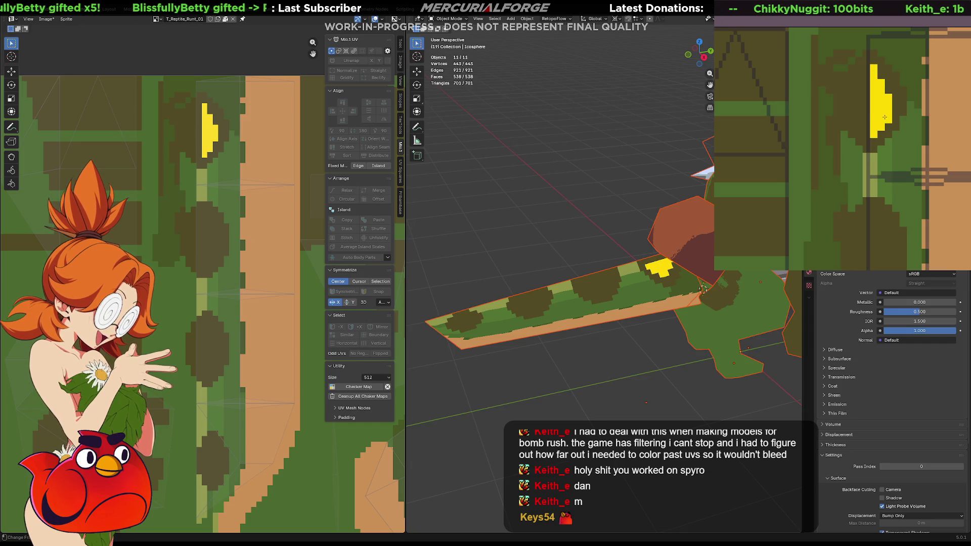
key("ctrl+z")
key("ctrl+z")
key("ctrl+z")
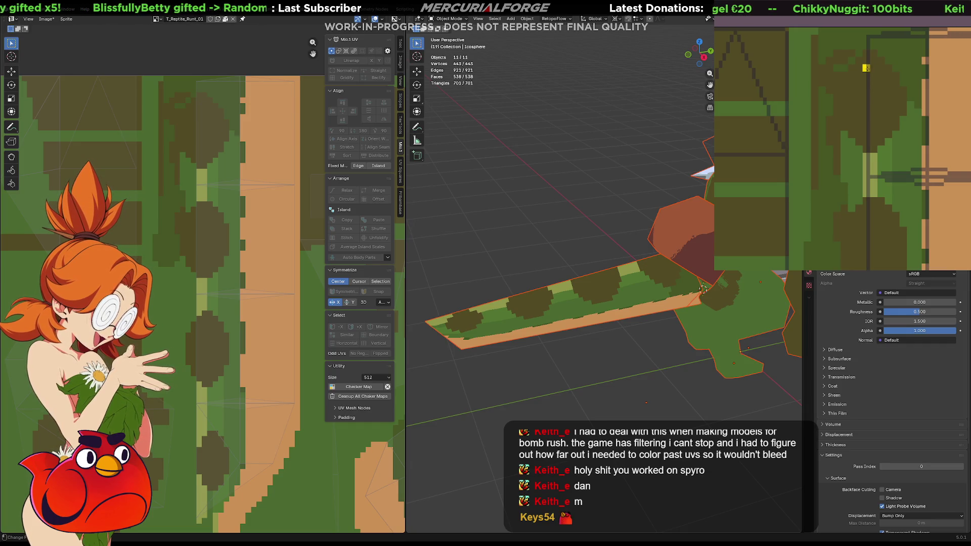
mouse_move(867, 65)
left_mouse_down()
mouse_move(867, 131)
mouse_move(874, 76)
left_mouse_up()
left_click(874, 136)
key("ctrl+z")
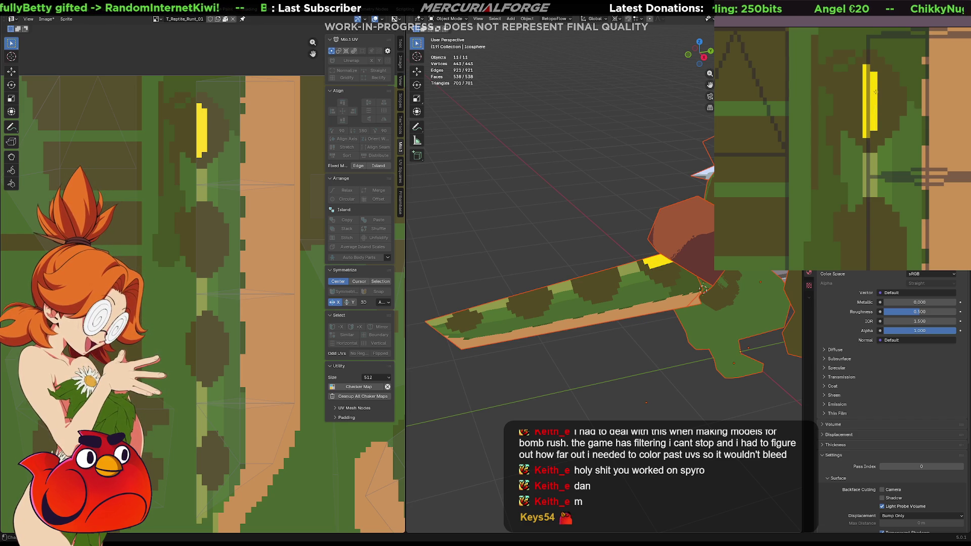
key("ctrl+z")
mouse_move(874, 83)
left_mouse_down()
mouse_move(874, 122)
mouse_move(881, 109)
left_mouse_up()
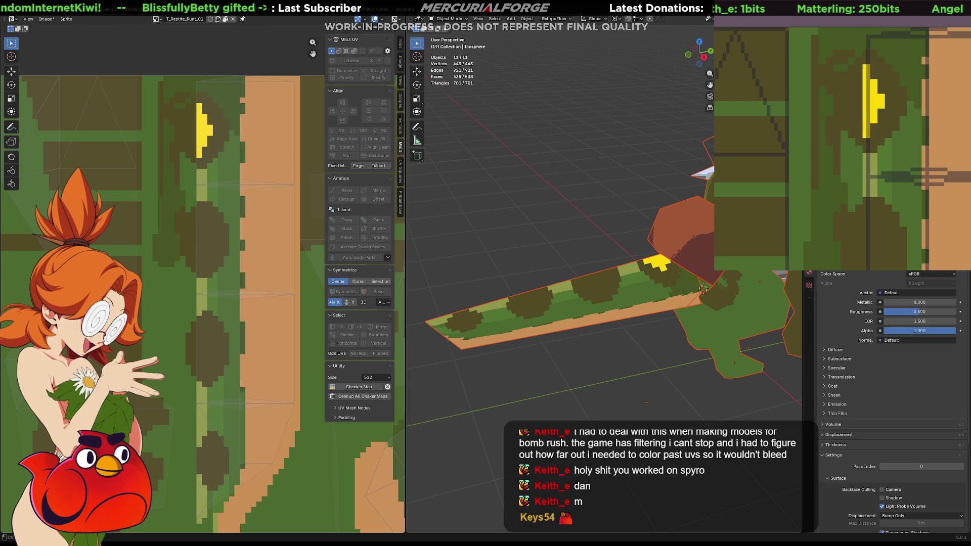
key("ctrl+z")
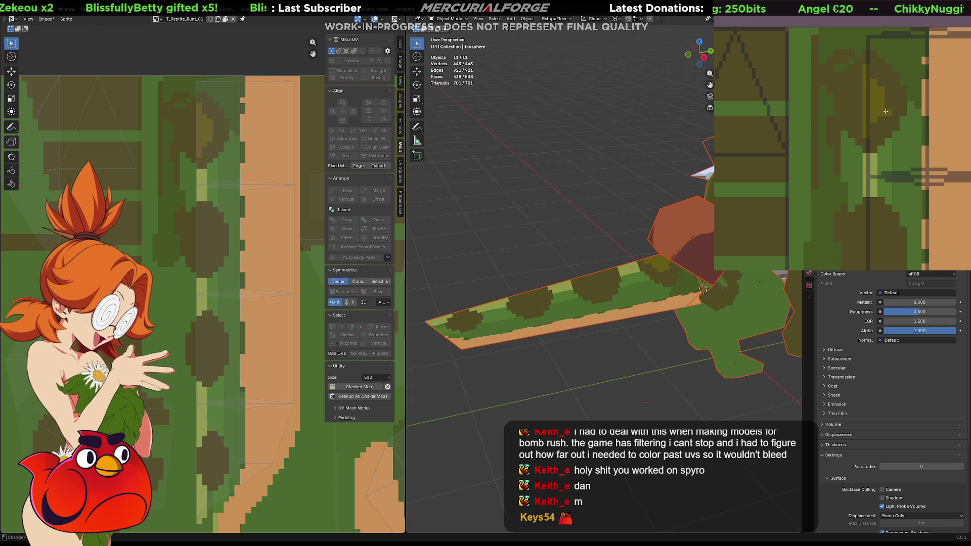
Step: Paint two bright vertical lines along the tail stripe, forming a pale yellow-green highlight
scroll(870, 103, "up", 5)
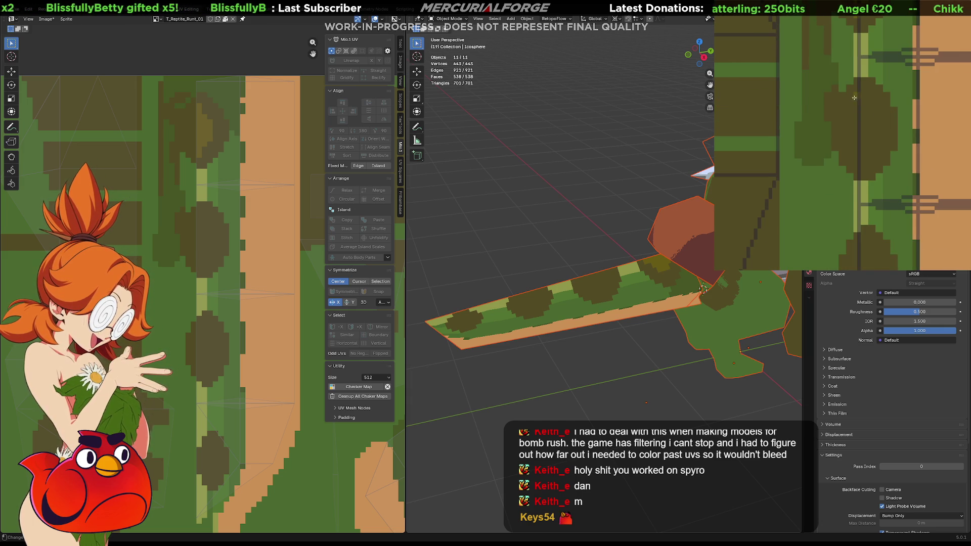
left_click_drag(853, 97, 854, 165)
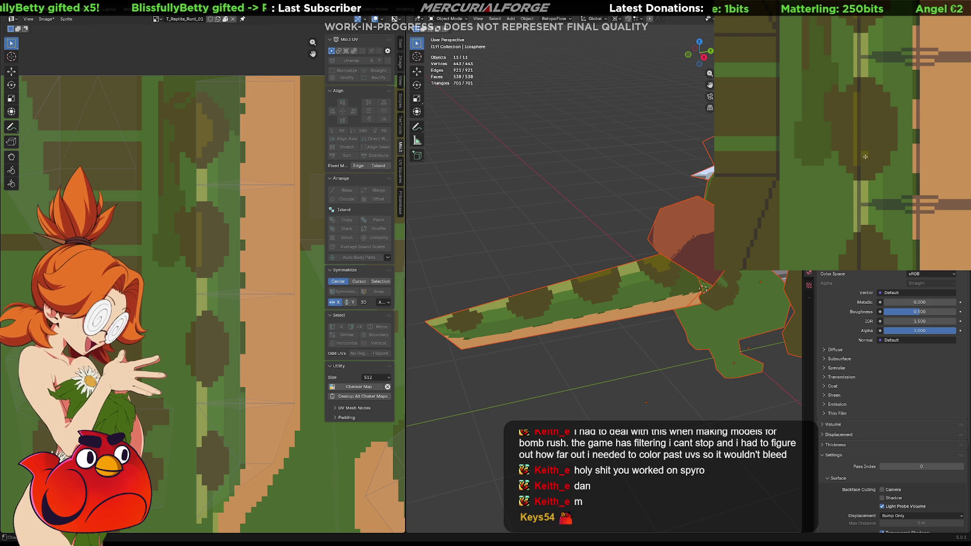
mouse_move(866, 148)
left_mouse_down()
mouse_move(866, 109)
mouse_move(871, 148)
mouse_move(872, 120)
left_mouse_up()
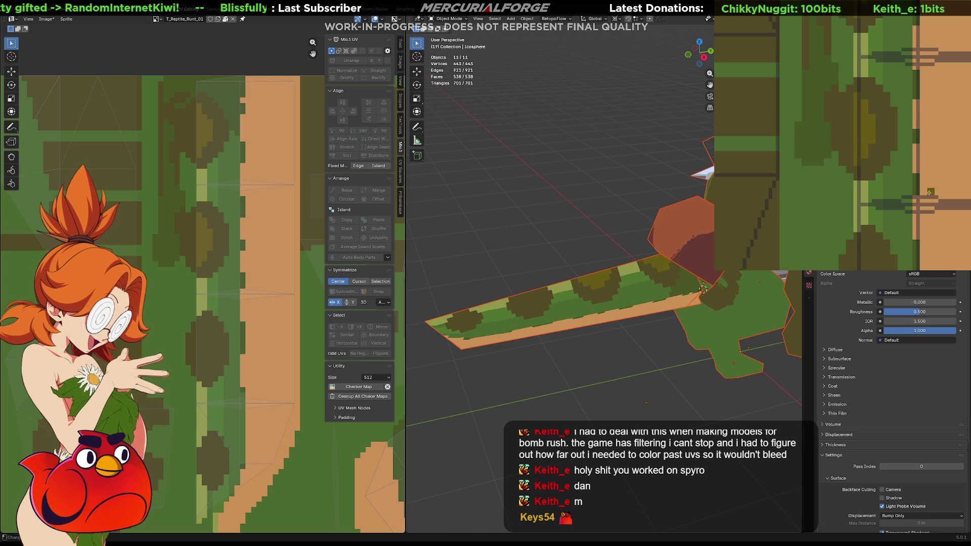
scroll(658, 253, "down", 5)
mouse_move(657, 253)
middle_mouse_down()
mouse_move(703, 290)
mouse_move(653, 282)
mouse_move(702, 275)
mouse_move(637, 282)
middle_mouse_up()
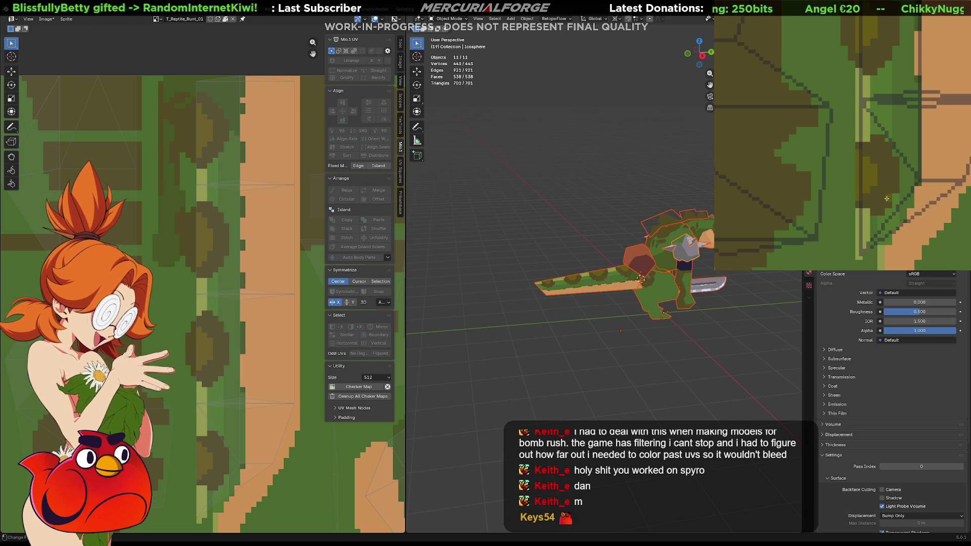
left_click_drag(877, 150, 870, 147)
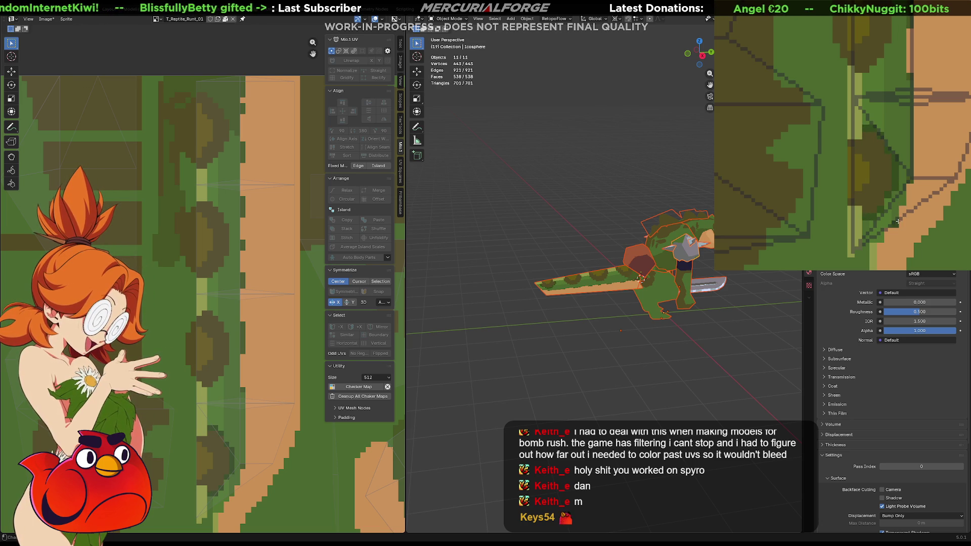
scroll(607, 284, "up", 4)
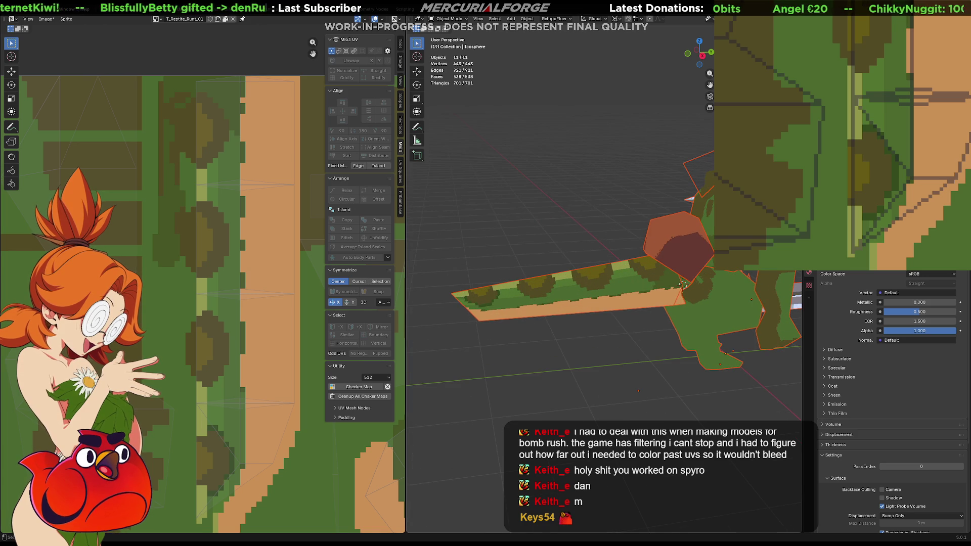
Step: Select Tail.002 and move its tail-end UV vertex slightly higher, then leave Edit Mode
left_click(509, 324)
mouse_move(509, 323)
middle_mouse_down()
mouse_move(493, 328)
mouse_move(521, 272)
middle_mouse_up()
left_click(530, 284)
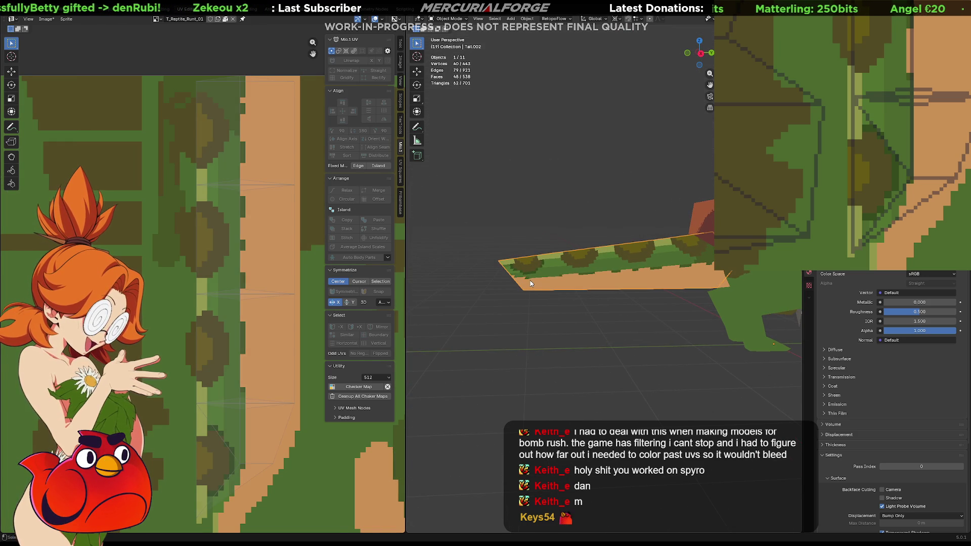
key("Tab")
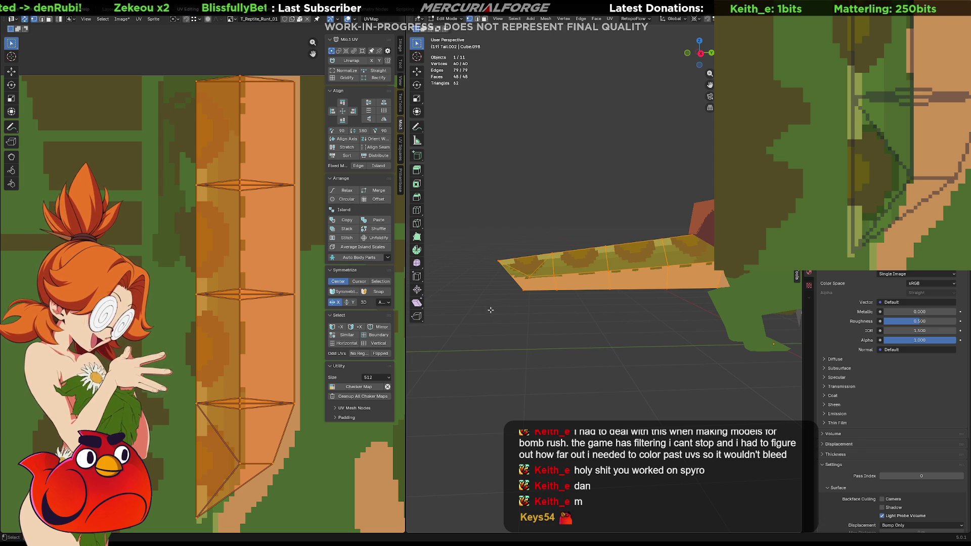
left_click(247, 443)
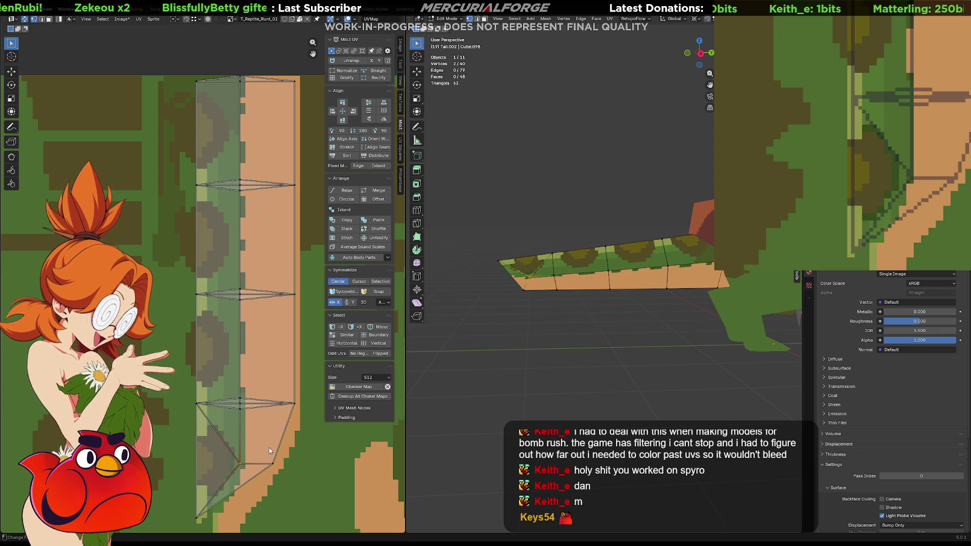
key("g")
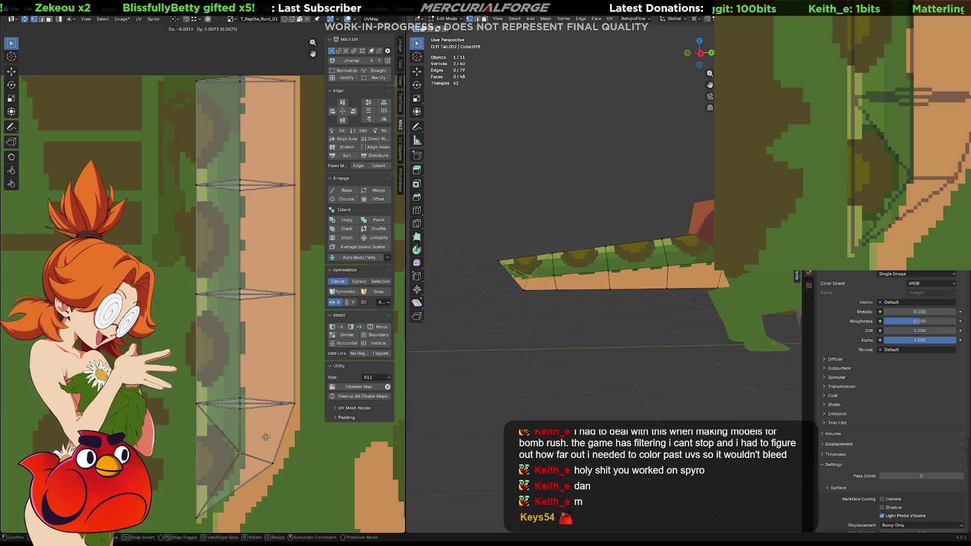
left_click(266, 441)
key("g")
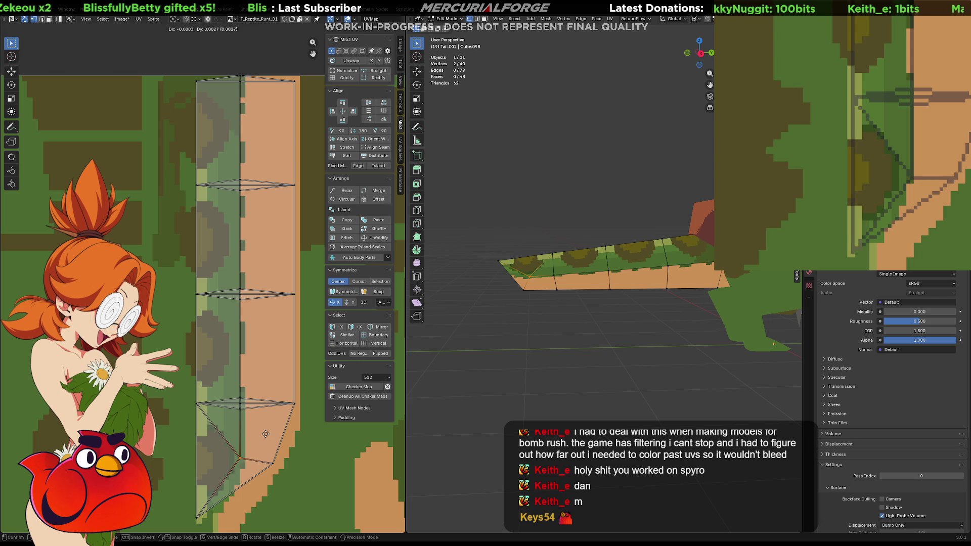
right_click(266, 427)
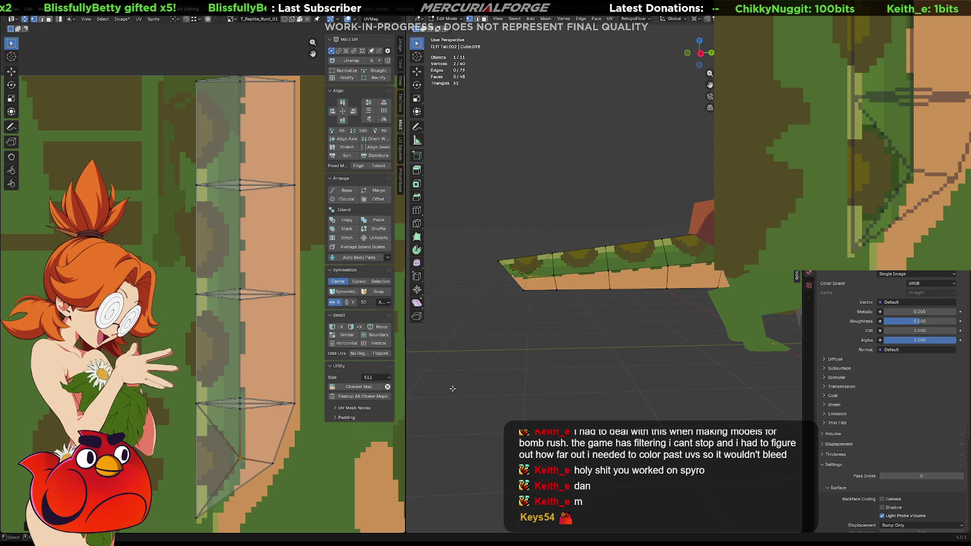
left_click(598, 292)
key("Tab")
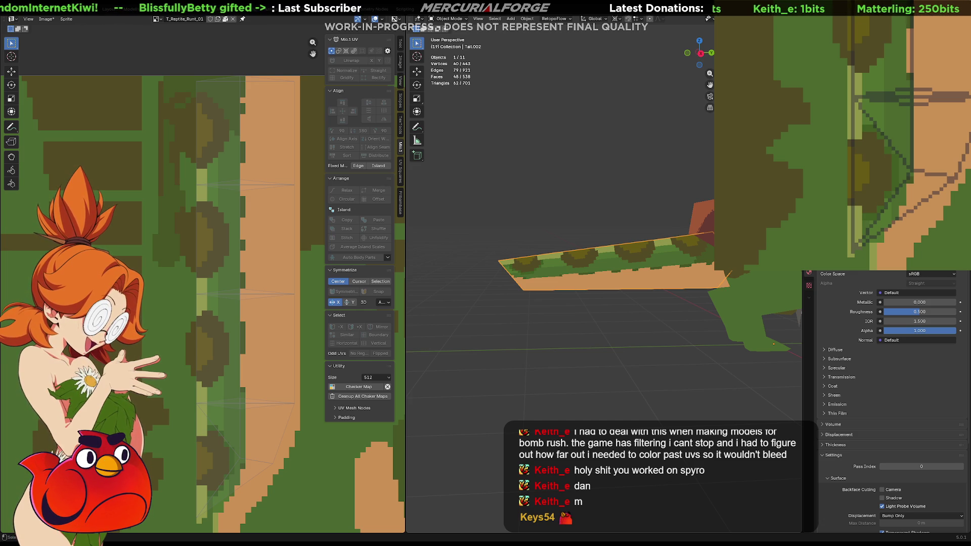
scroll(854, 184, "up", 2)
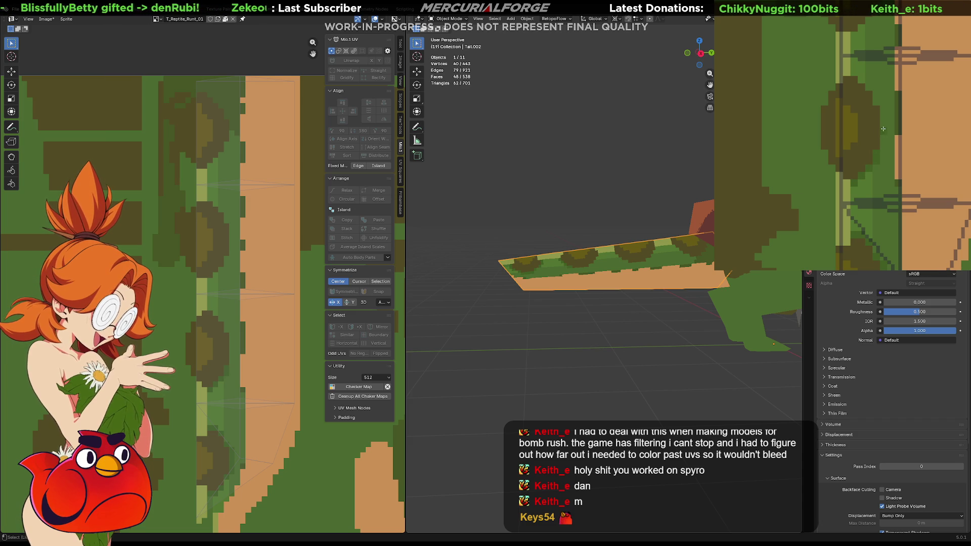
middle_click_drag(882, 134, 883, 191)
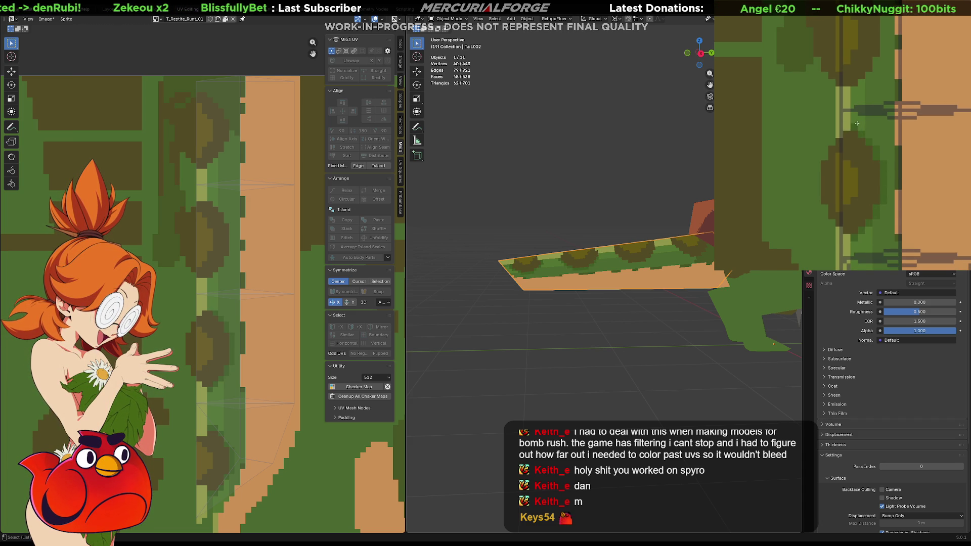
middle_click_drag(860, 96, 853, 152)
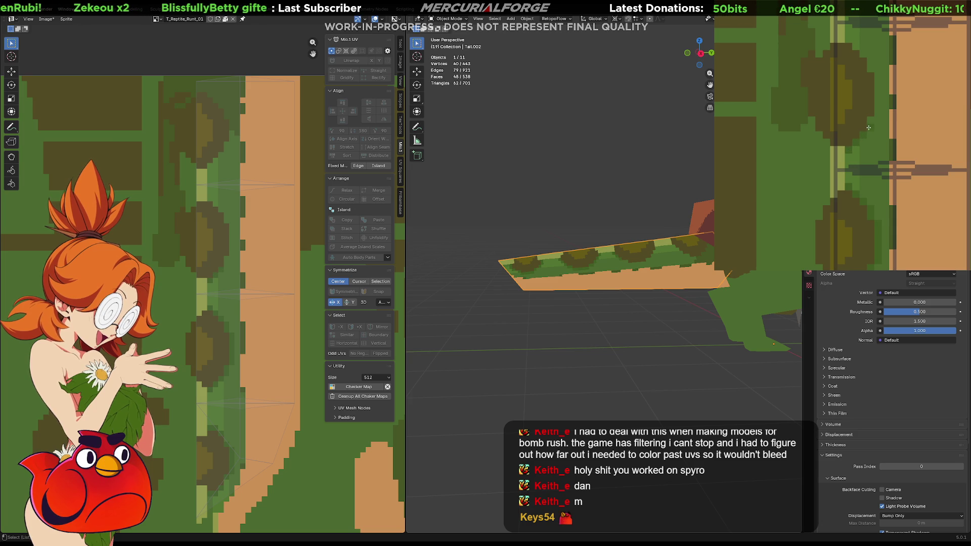
middle_click_drag(872, 103, 869, 175)
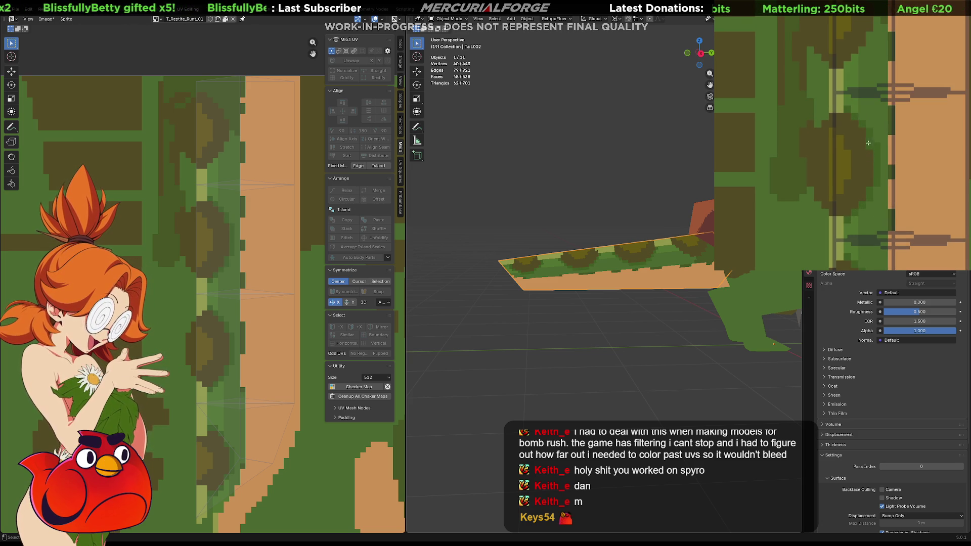
middle_click_drag(868, 148, 849, 193)
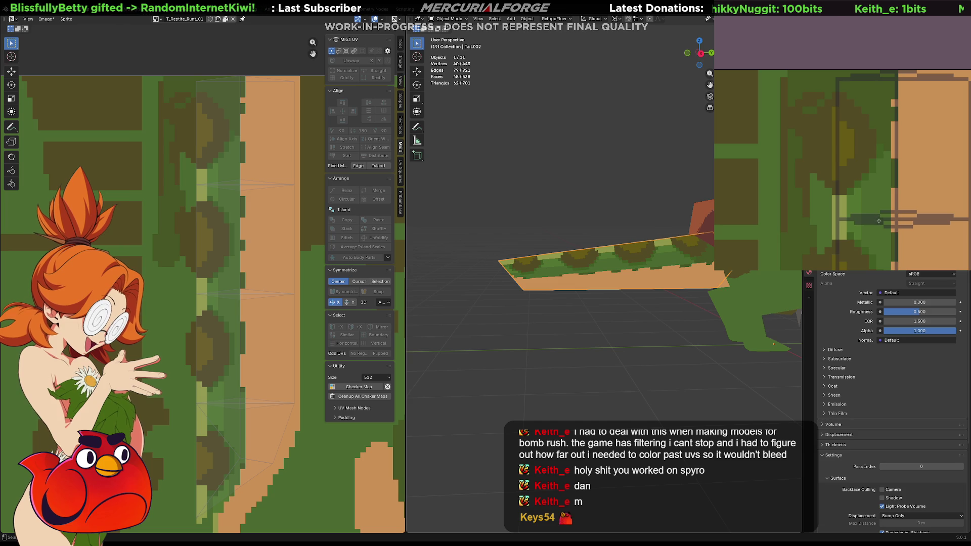
middle_click_drag(891, 159, 879, 99)
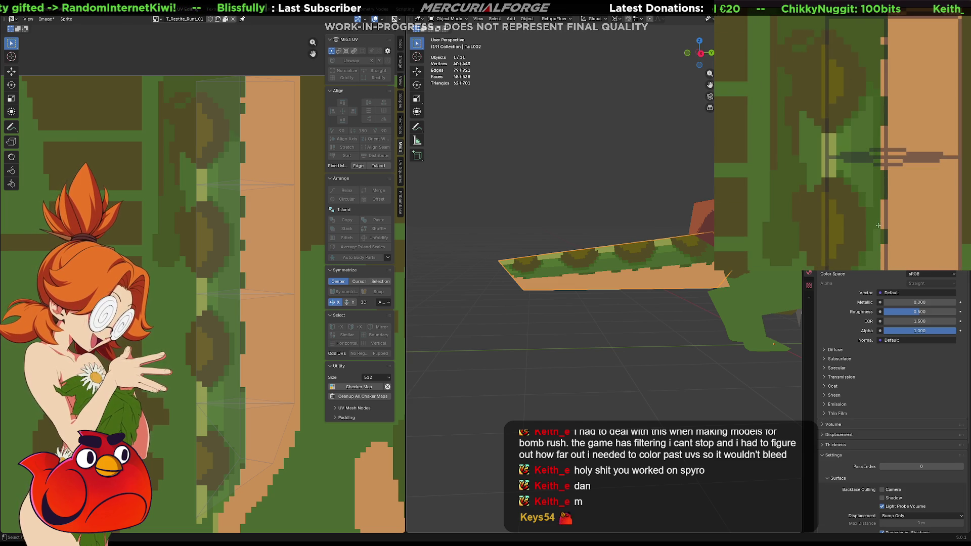
middle_click_drag(877, 231, 871, 129)
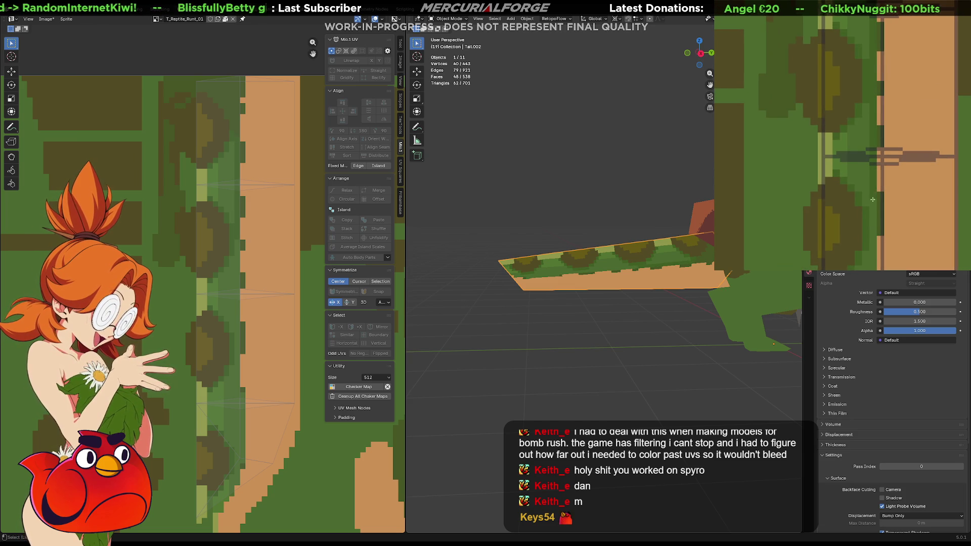
middle_click_drag(873, 213, 866, 167)
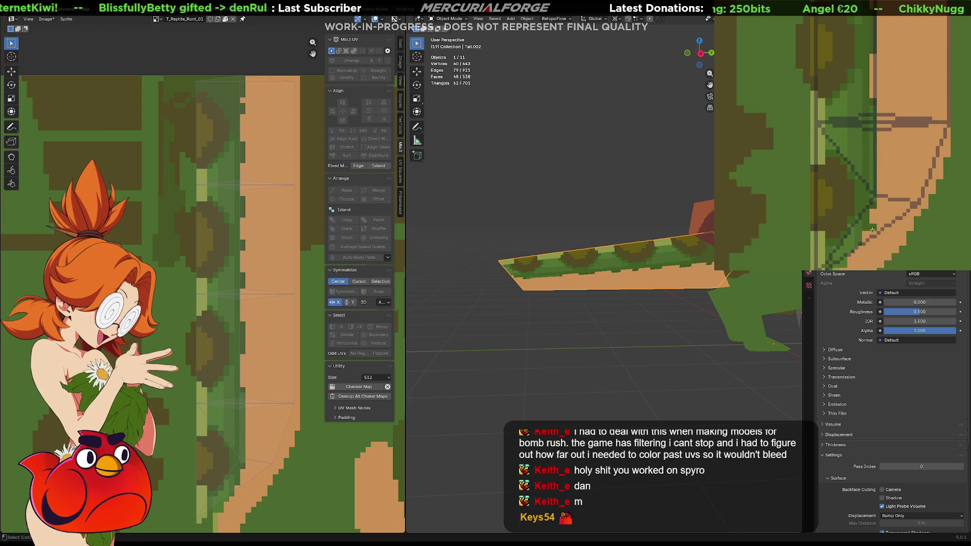
middle_click_drag(883, 213, 879, 222)
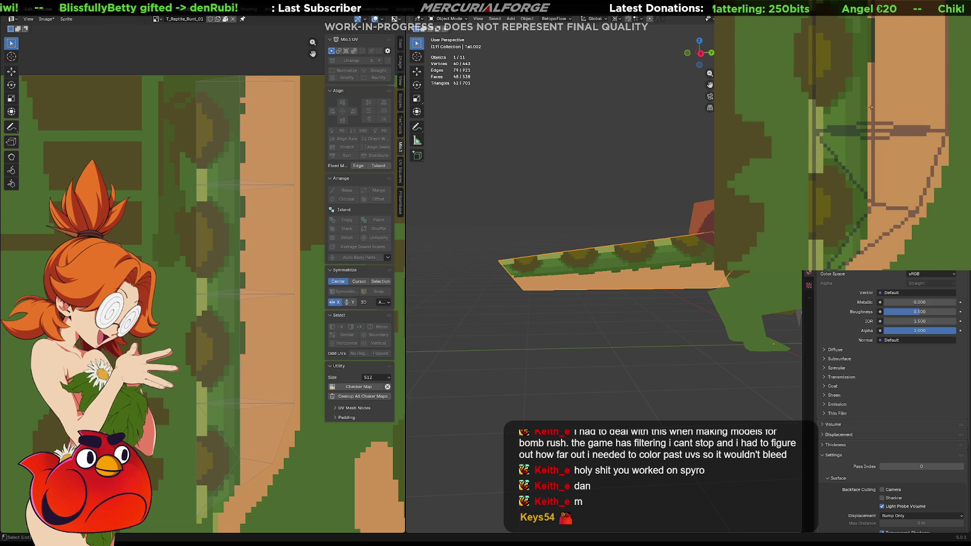
middle_click_drag(884, 81, 875, 221)
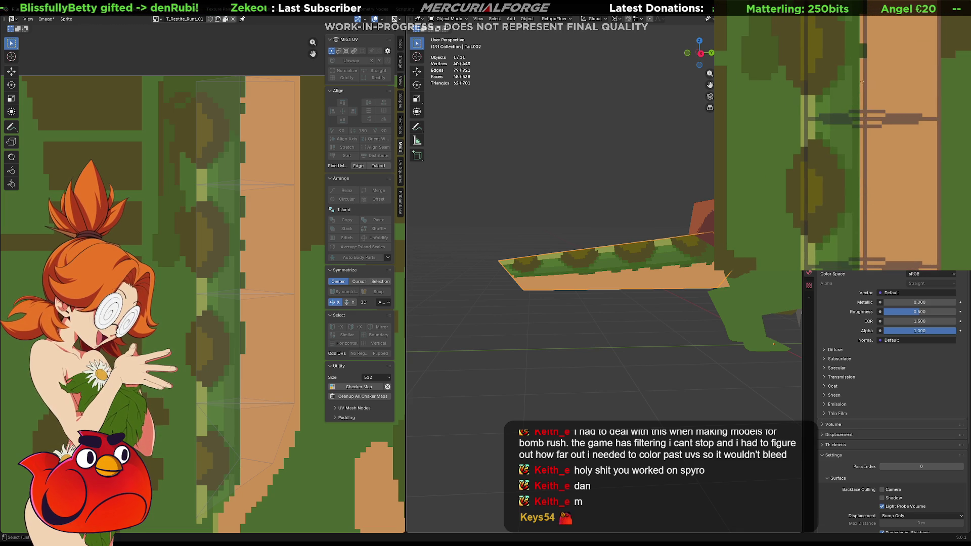
middle_click_drag(873, 64, 865, 74)
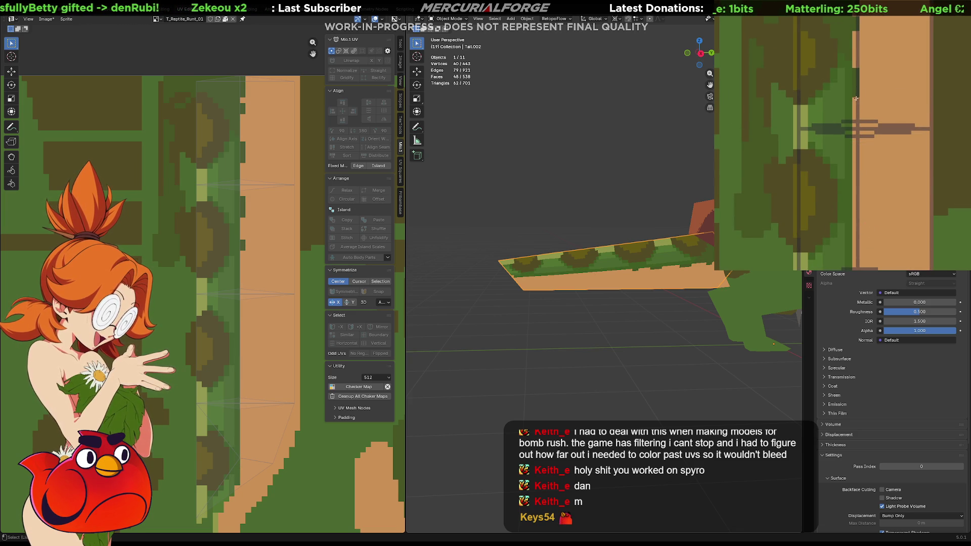
scroll(855, 106, "up", 5, "shift")
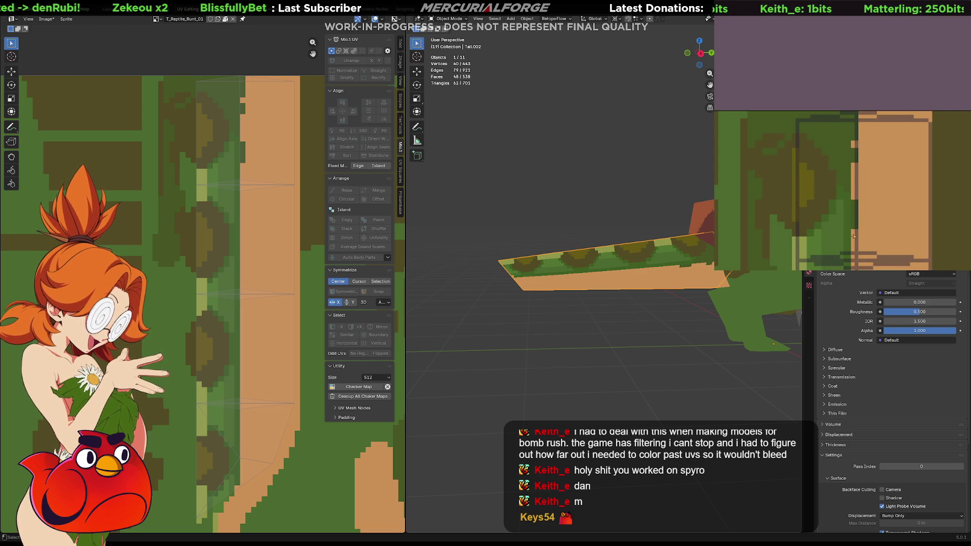
Step: Paint orange over the dark column in the tail texture
left_click_drag(853, 233, 855, 147)
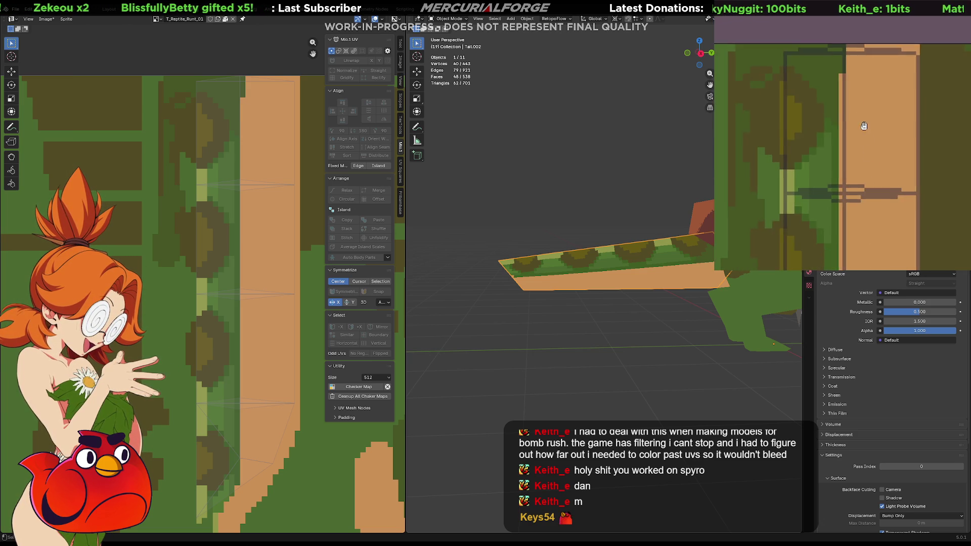
scroll(871, 190, "down", 5, "shift")
scroll(826, 155, "up", 1)
scroll(826, 155, "down", 3)
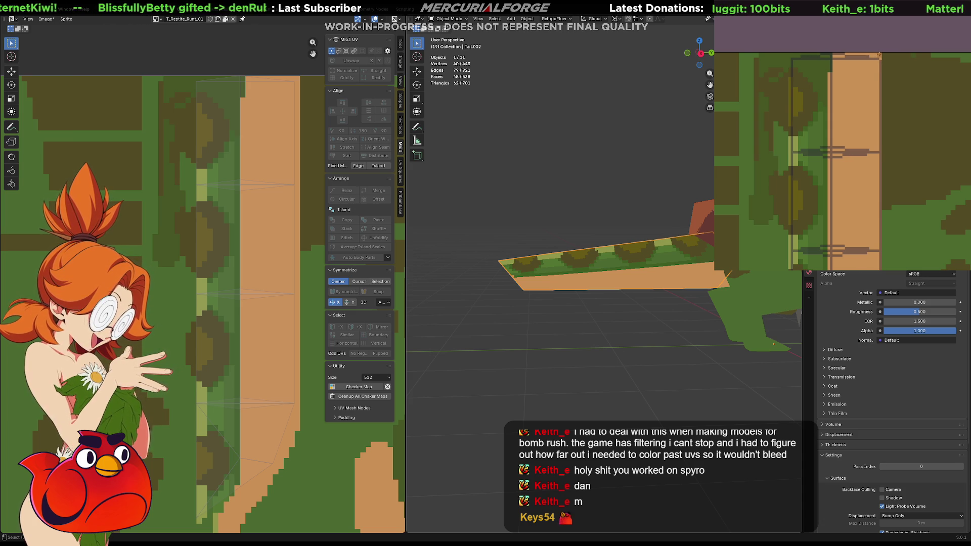
scroll(866, 253, "down", 4)
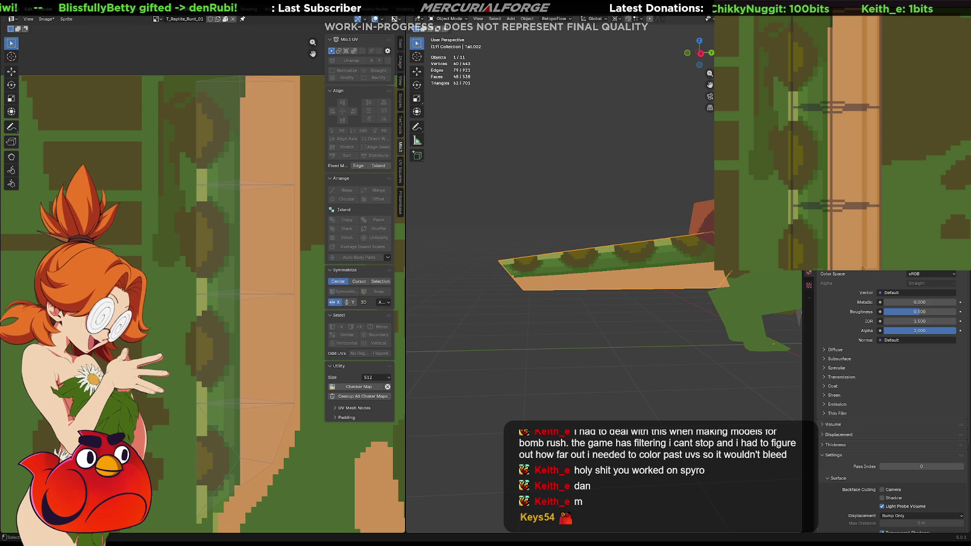
Step: Darken the orange stripe's edge with three strokes, then put Tail.002 into Edit Mode
middle_click_drag(863, 269, 889, 100)
left_click_drag(891, 85, 880, 147)
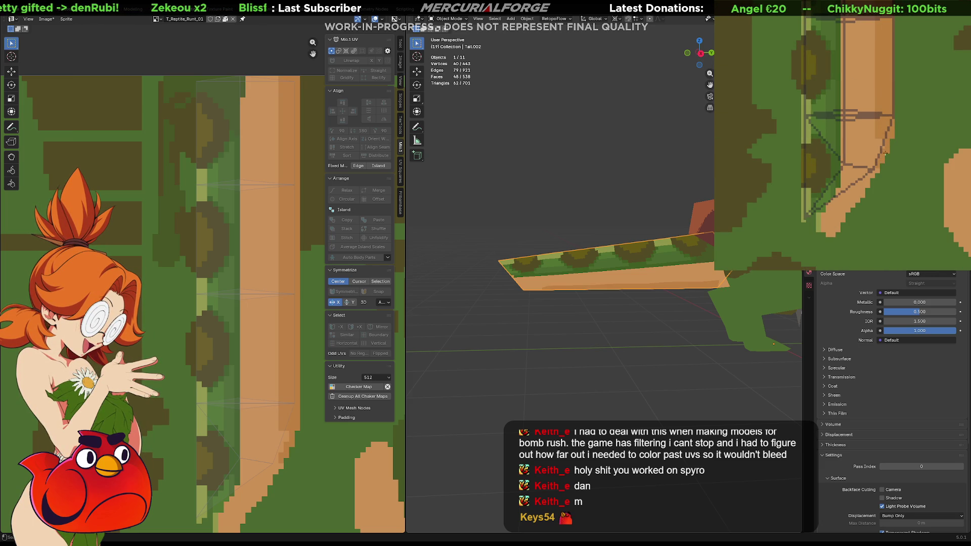
left_click_drag(876, 170, 854, 187)
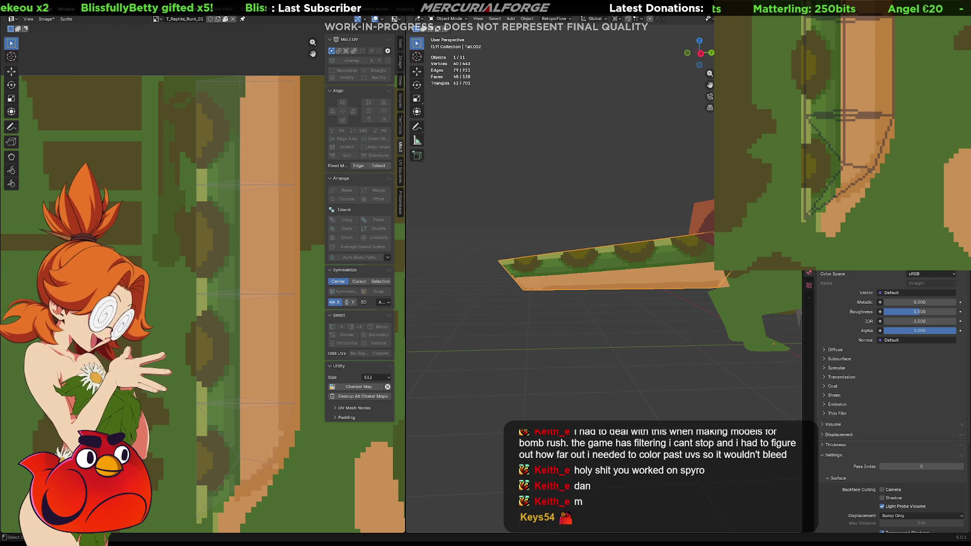
left_click_drag(874, 151, 838, 186)
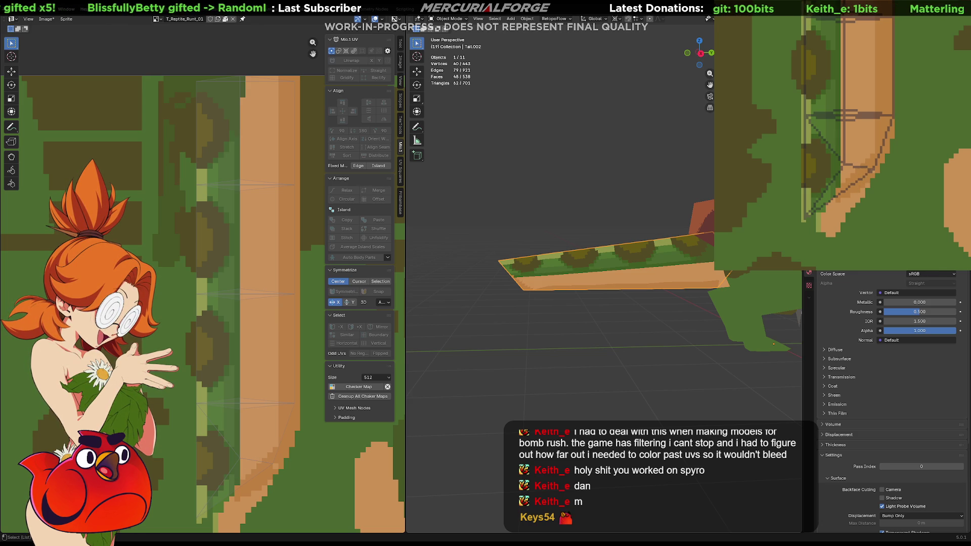
key("Tab")
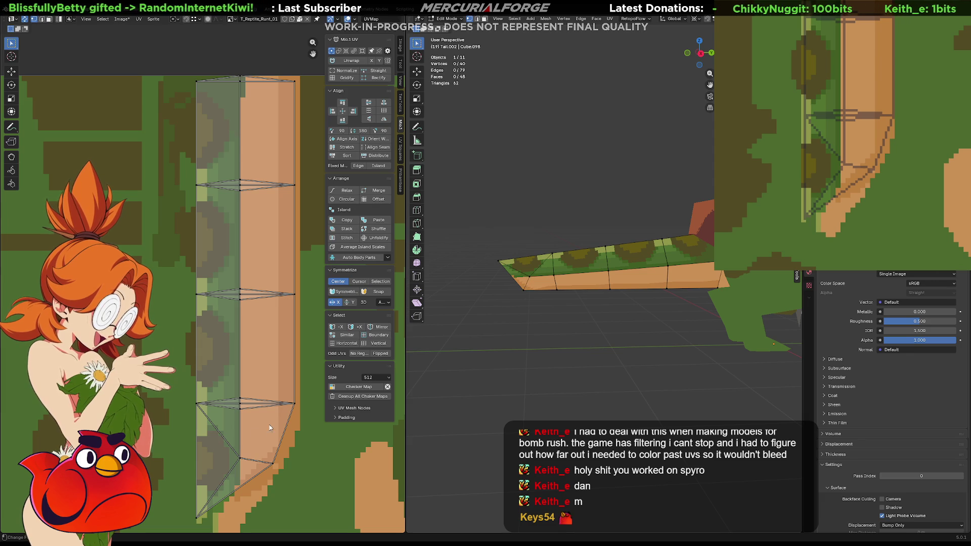
Step: Nudge the UV point at the tail strip's tip slightly right and down
left_click(282, 447)
key("g")
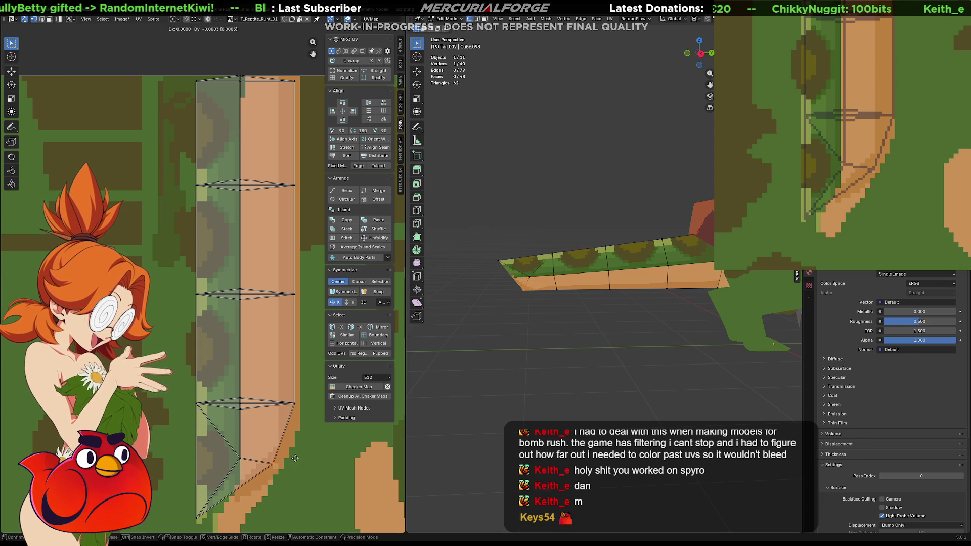
left_click_drag(302, 462, 317, 469)
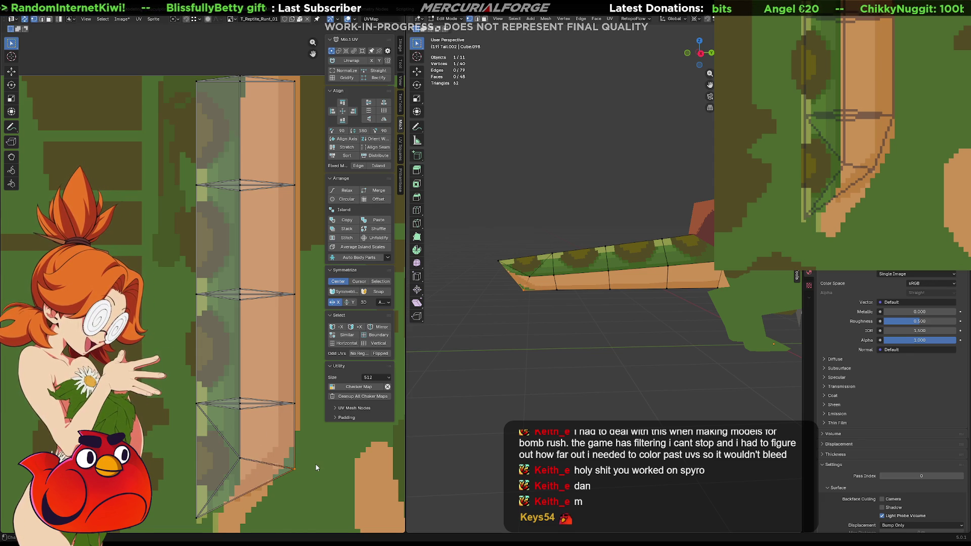
left_click(521, 319)
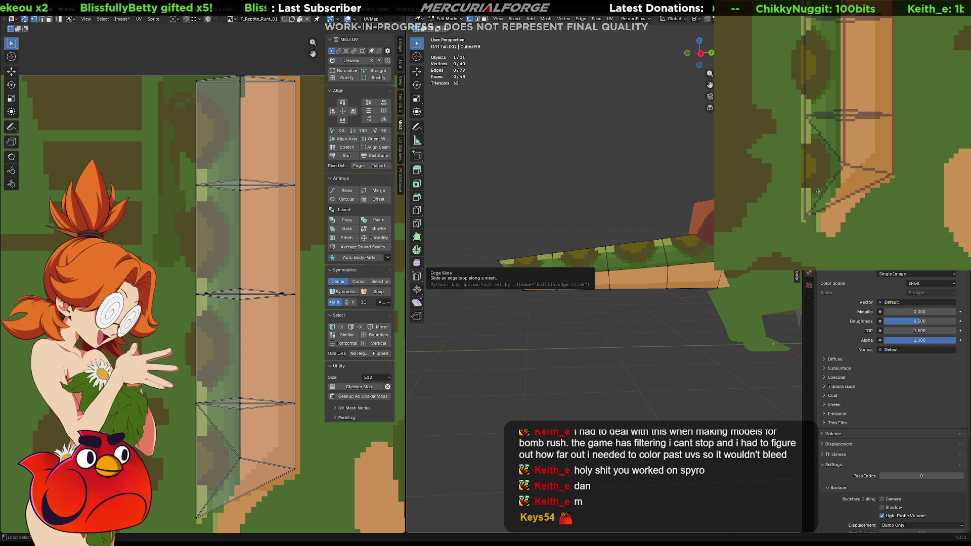
Step: Undo a stray dark-blue paint mark, inspect the strip, and return to Object Mode
left_click(817, 136)
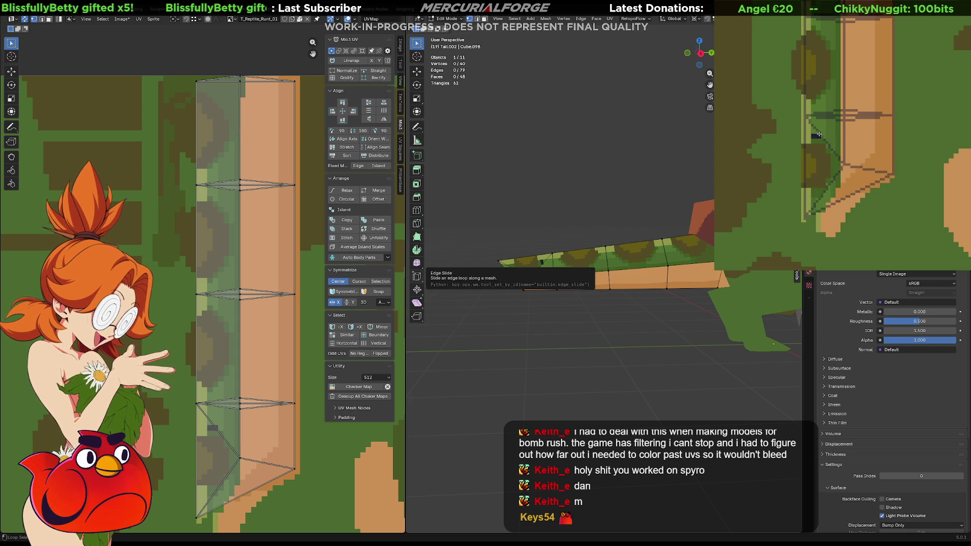
key("ctrl+z")
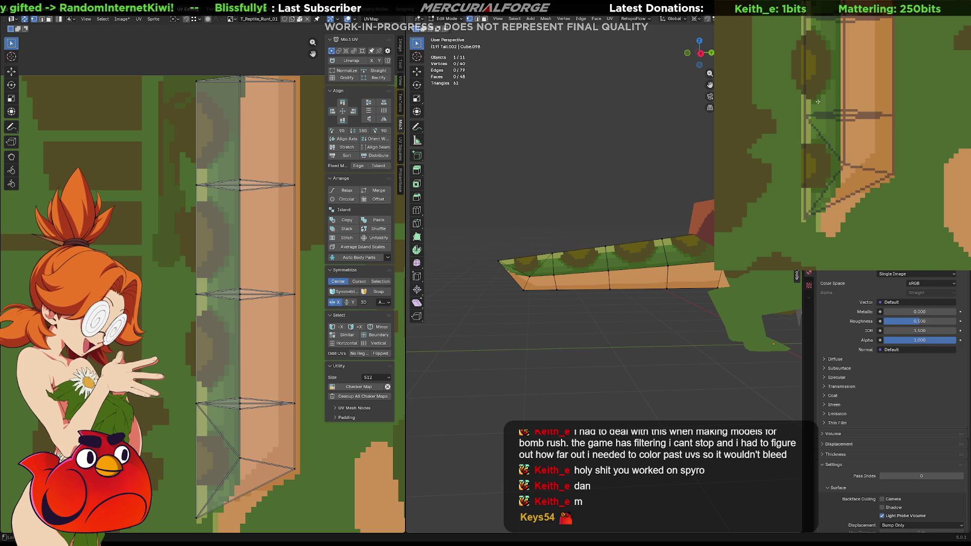
middle_click_drag(834, 81, 842, 181)
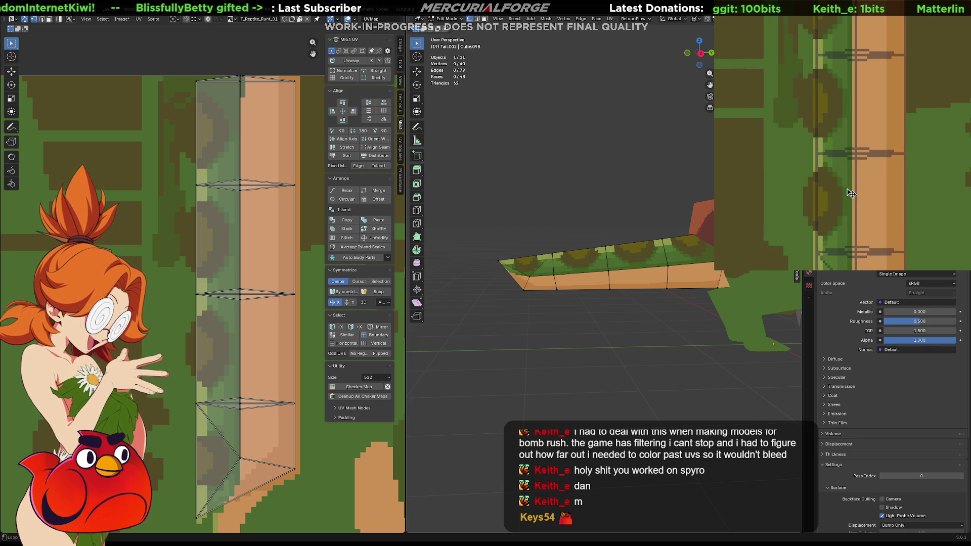
mouse_move(832, 145)
middle_mouse_down()
mouse_move(825, 208)
mouse_move(830, 122)
mouse_move(835, 156)
mouse_move(822, 135)
middle_mouse_up()
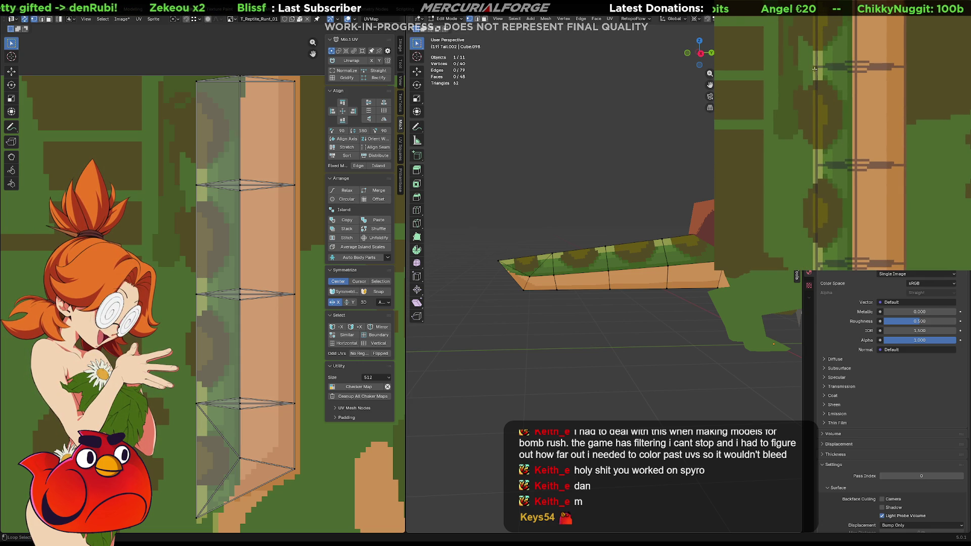
middle_click_drag(820, 128, 815, 114)
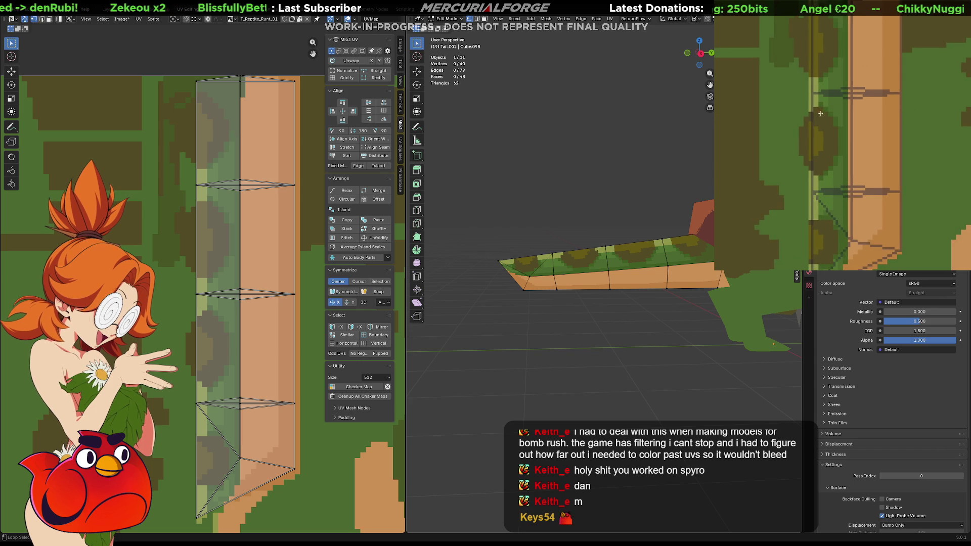
scroll(812, 116, "down", 5)
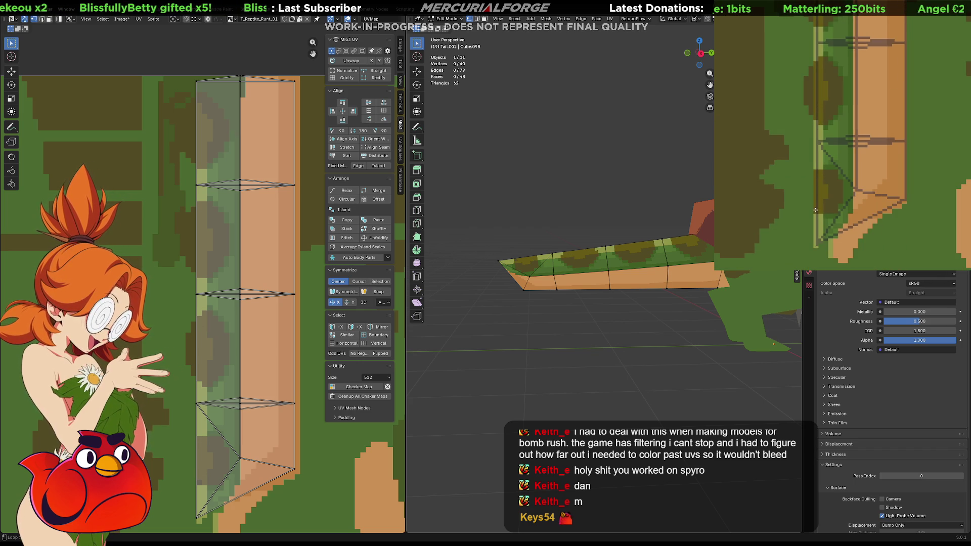
scroll(830, 127, "up", 5)
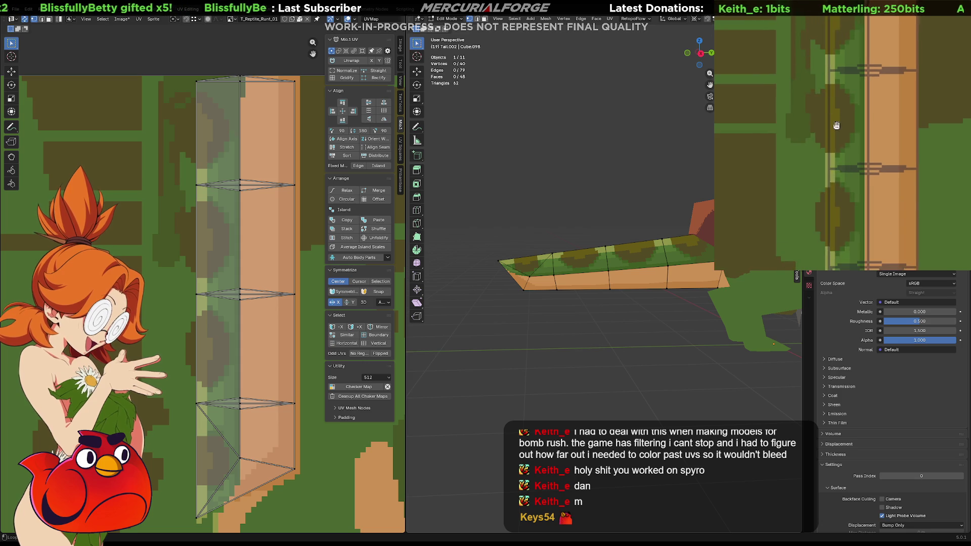
scroll(836, 109, "down", 5)
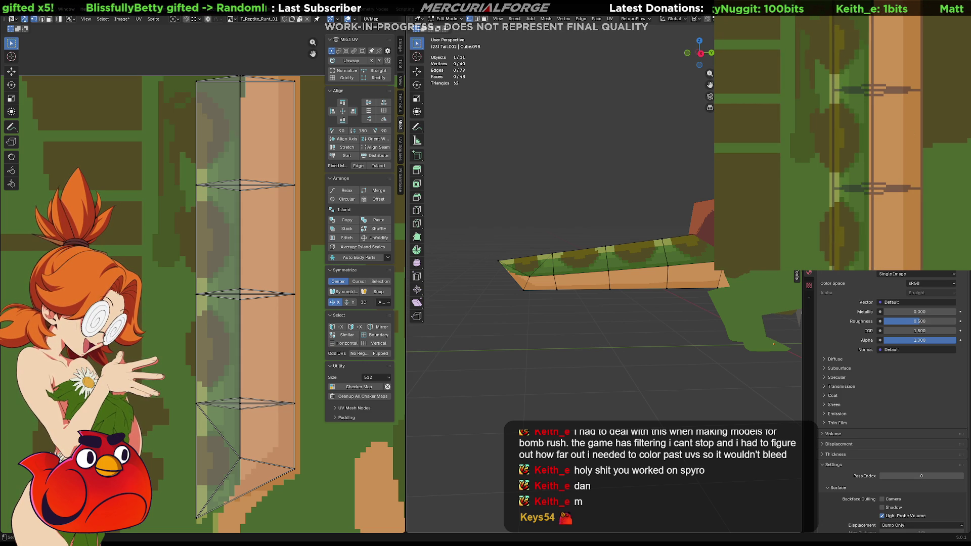
key("Tab")
Step: Paint the texture column light green and extend it further up the stripe
scroll(682, 319, "down", 5)
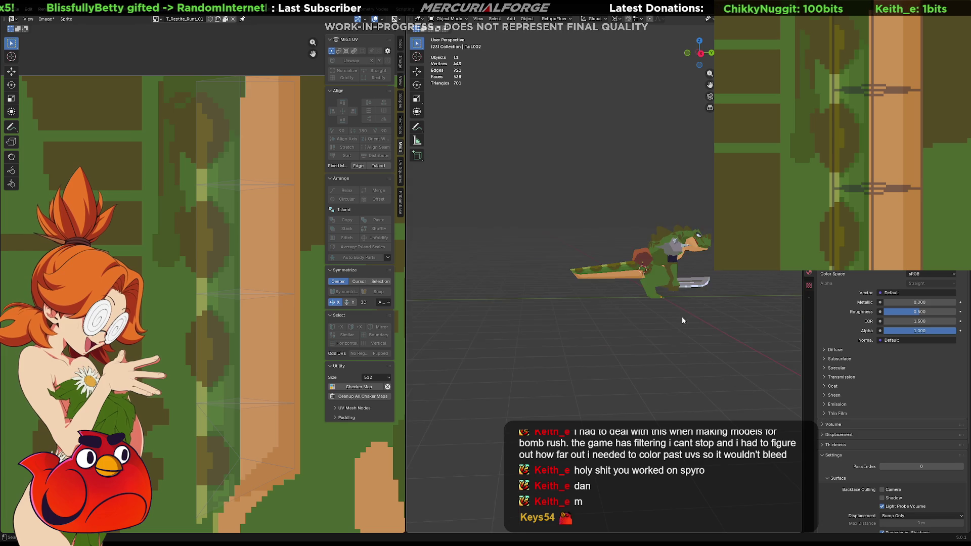
mouse_move(683, 320)
middle_mouse_down()
mouse_move(486, 336)
mouse_move(490, 317)
mouse_move(541, 301)
mouse_move(569, 327)
mouse_move(584, 327)
mouse_move(567, 328)
middle_mouse_up()
scroll(541, 302, "up", 5)
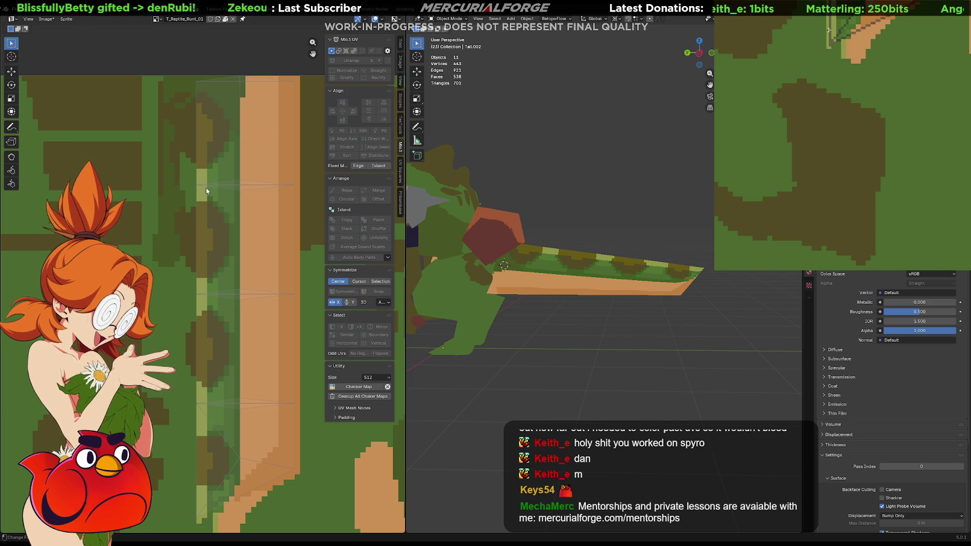
left_click(205, 191)
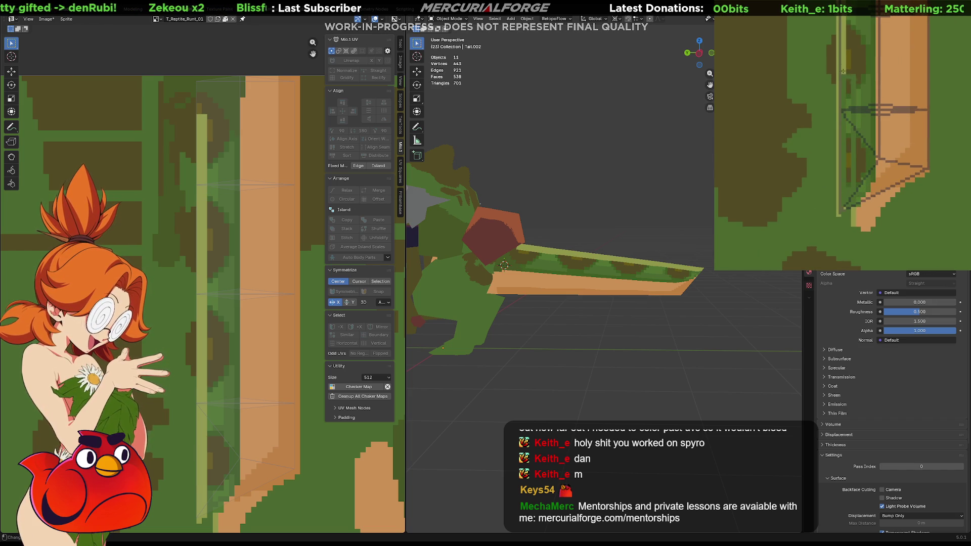
left_click(212, 364)
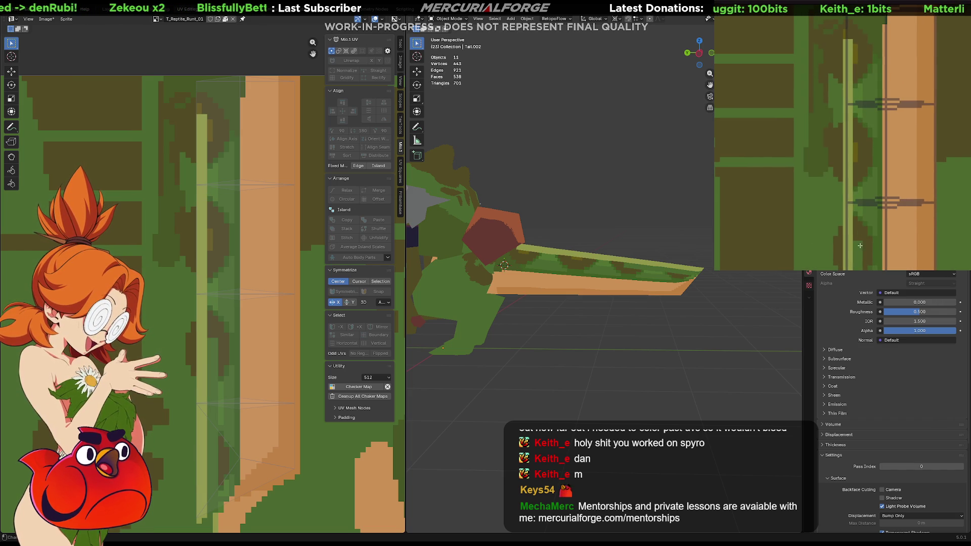
left_click_drag(860, 246, 854, 48)
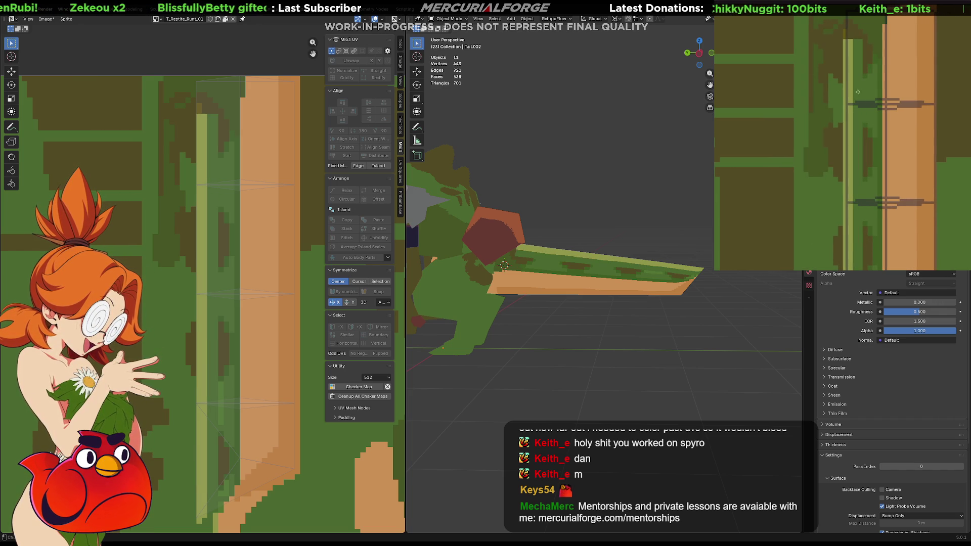
Step: Paint over the dark pixels in the light-green stripe down to the tail's lower end
middle_click_drag(862, 110, 867, 76)
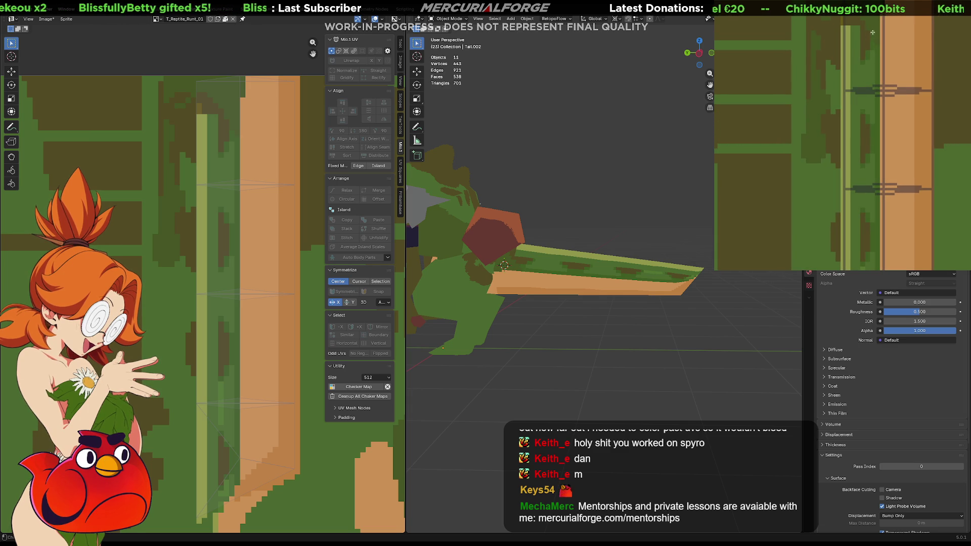
middle_click_drag(871, 100, 871, 65)
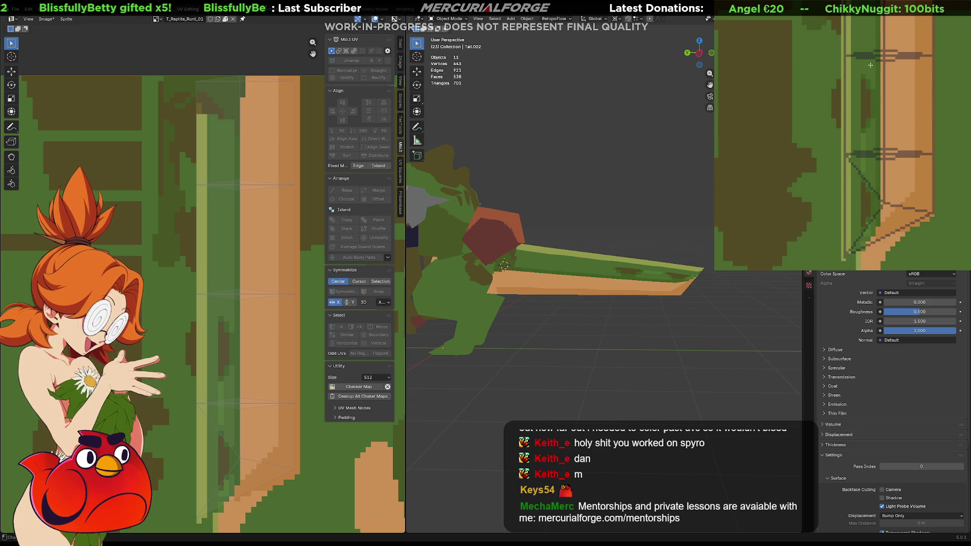
left_click_drag(871, 65, 863, 226)
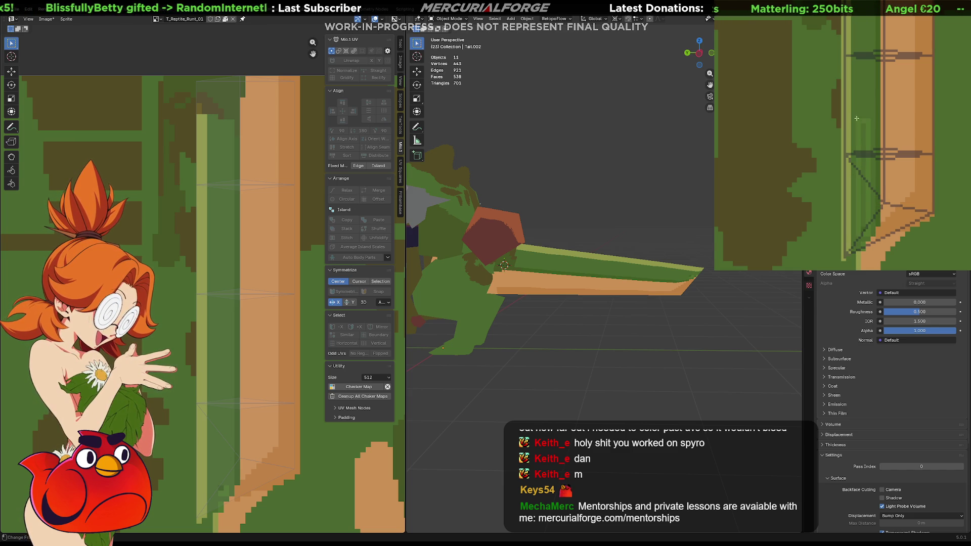
scroll(870, 187, "up", 5)
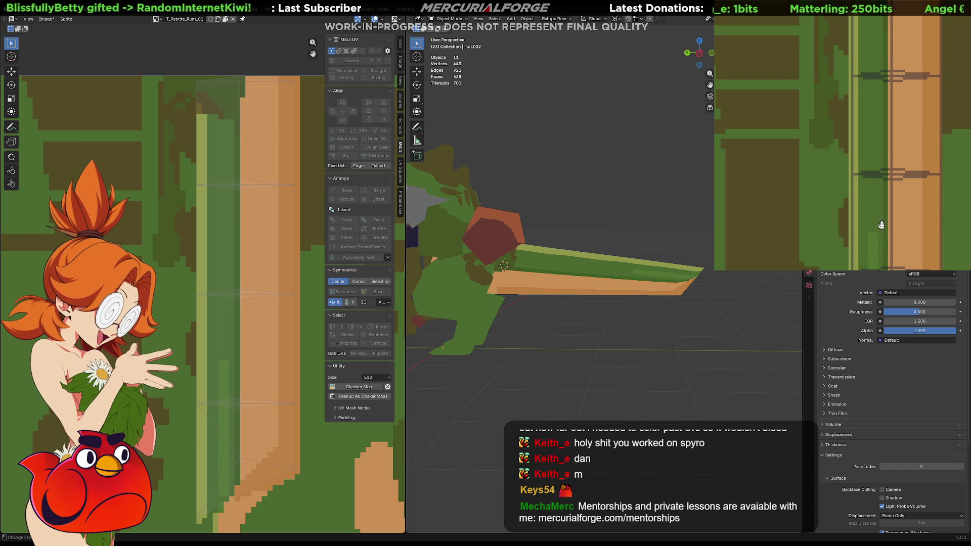
scroll(868, 58, "up", 3)
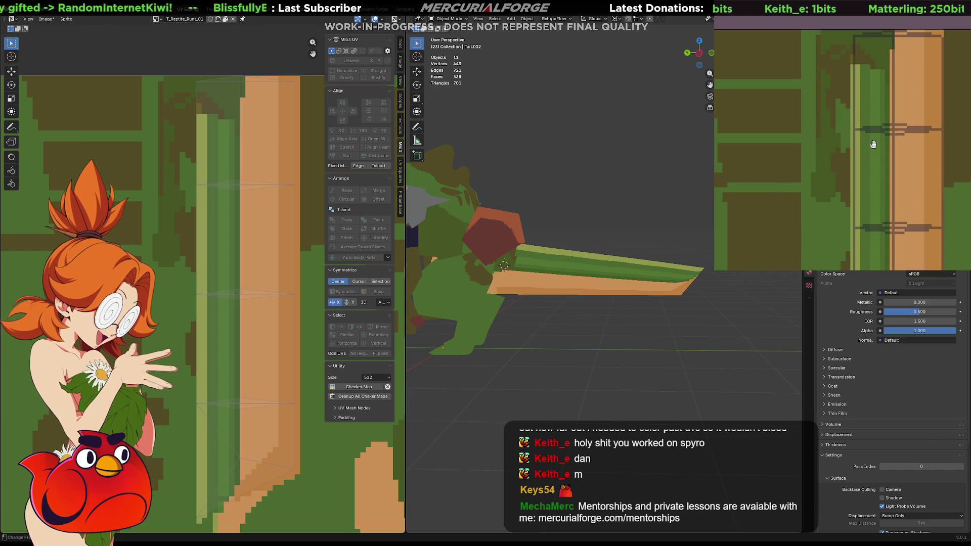
scroll(875, 137, "down", 2)
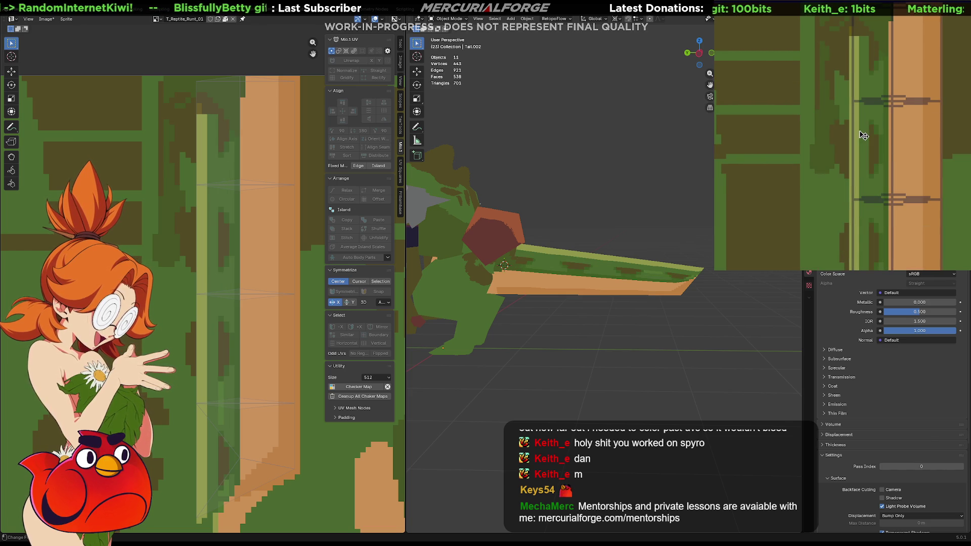
Step: View the reptile from the front and bring the stripe's bent end into the texture view
scroll(658, 299, "down", 5)
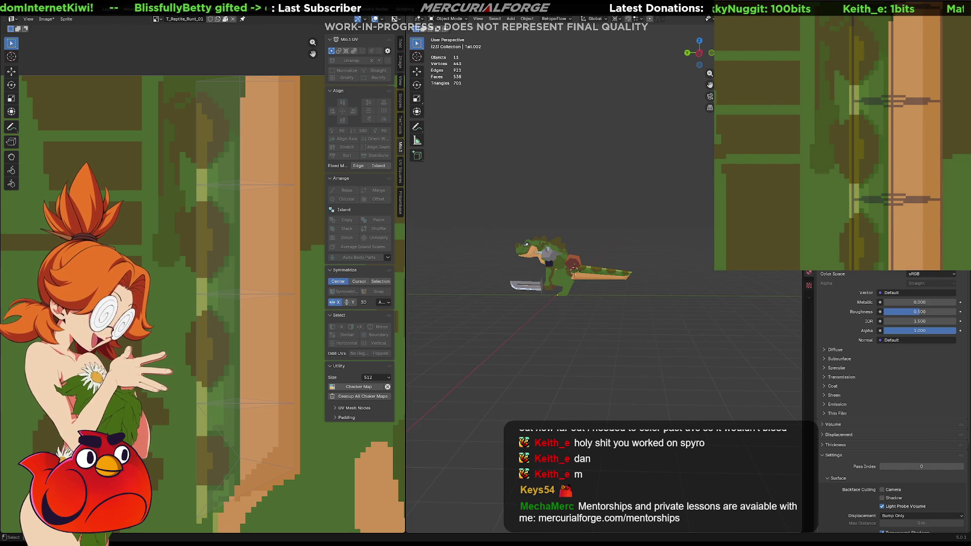
mouse_move(658, 298)
middle_mouse_down()
mouse_move(717, 301)
mouse_move(636, 291)
mouse_move(478, 318)
mouse_move(497, 296)
mouse_move(506, 303)
middle_mouse_up()
scroll(617, 290, "up", 6)
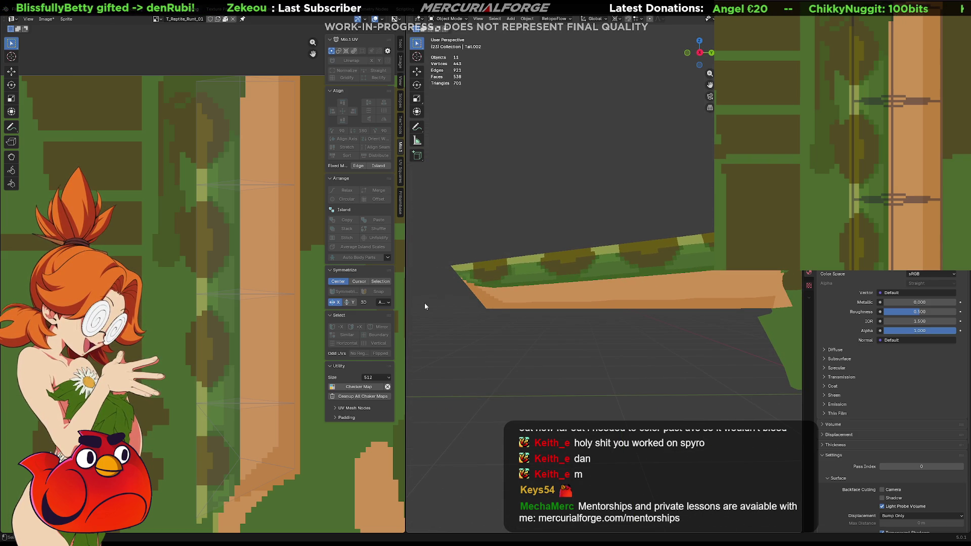
right_click(285, 232)
key("Escape")
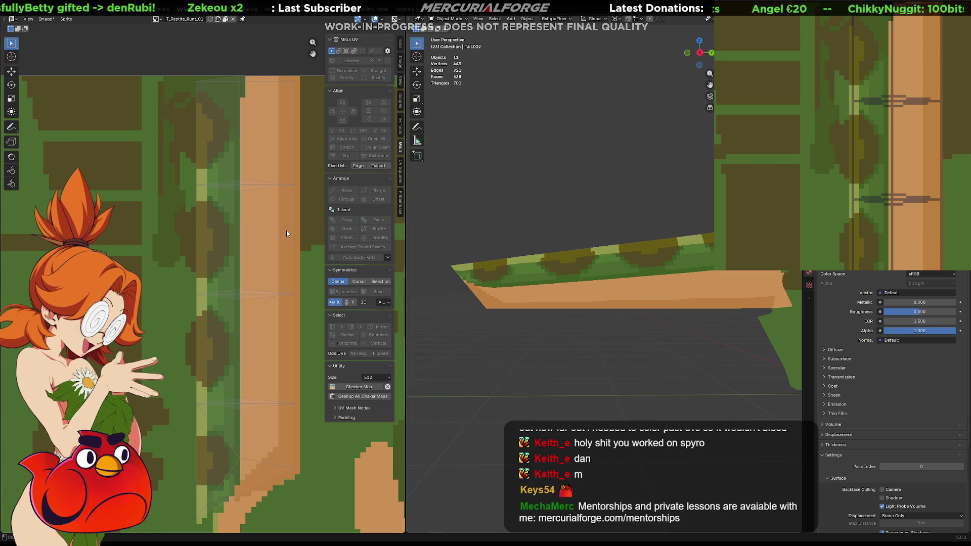
left_click_drag(912, 146, 880, 167)
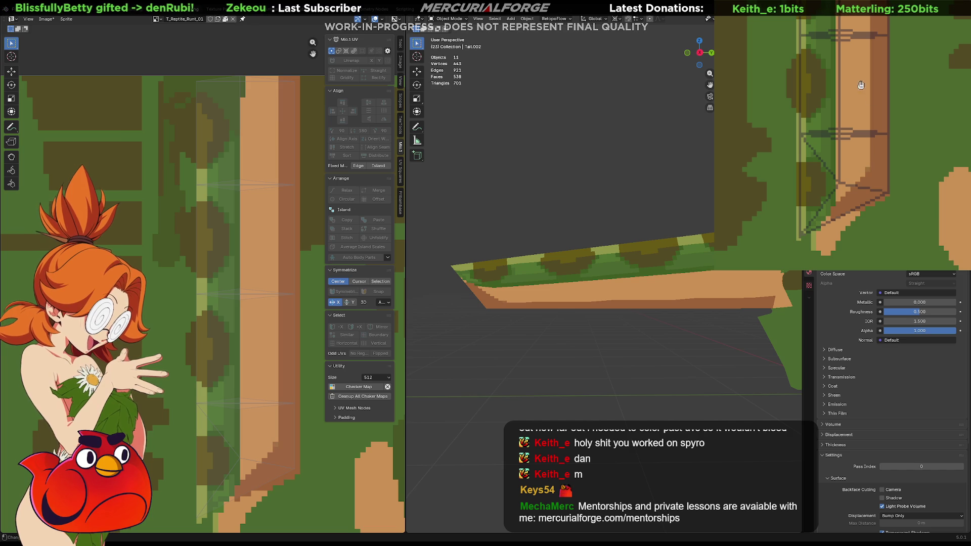
middle_click_drag(861, 85, 862, 197)
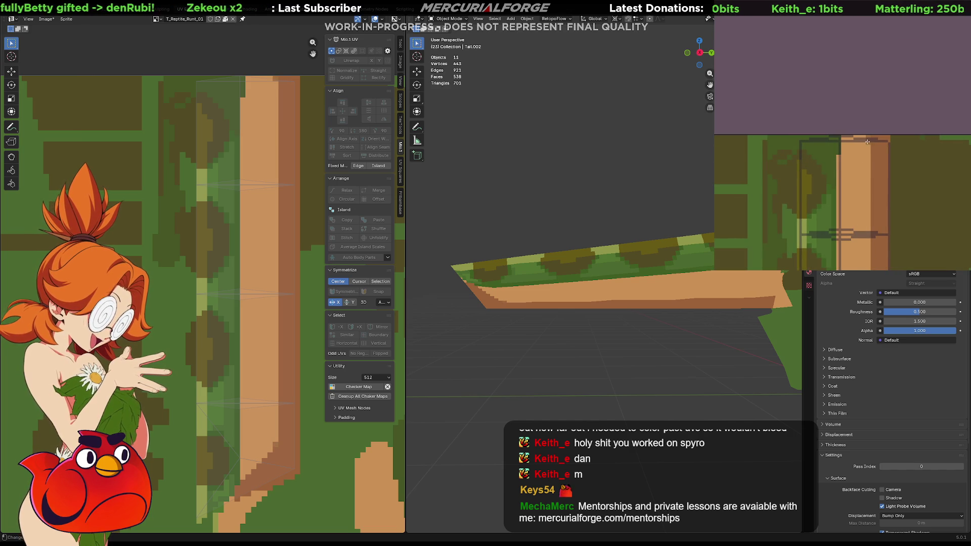
middle_click_drag(865, 212, 876, 51)
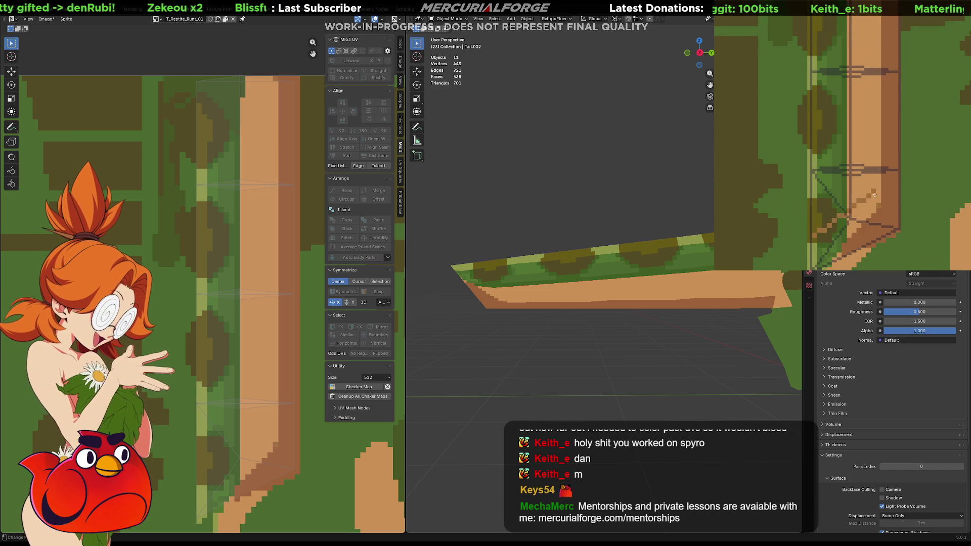
middle_click_drag(879, 201, 879, 267)
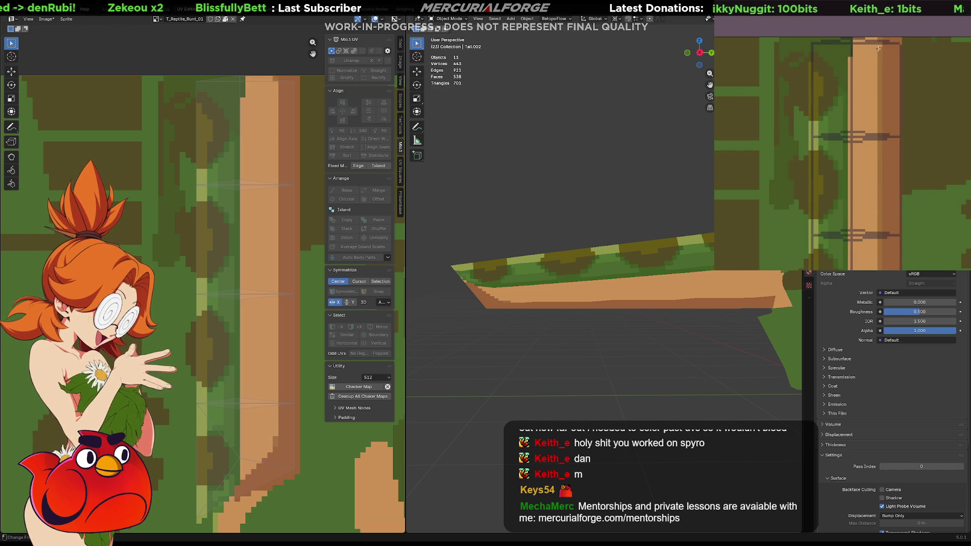
mouse_move(879, 45)
middle_mouse_down()
mouse_move(862, 117)
mouse_move(826, 134)
middle_mouse_up()
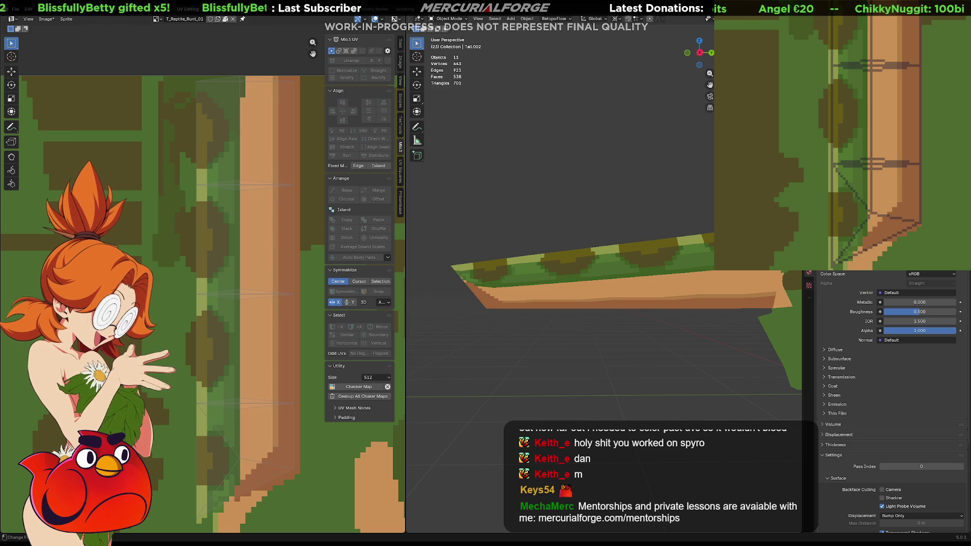
Step: Darken pixels along the orange stripe's edge, moving one misplaced pixel down a row
left_click_drag(893, 205, 882, 218)
left_click(875, 221)
key("ctrl+z")
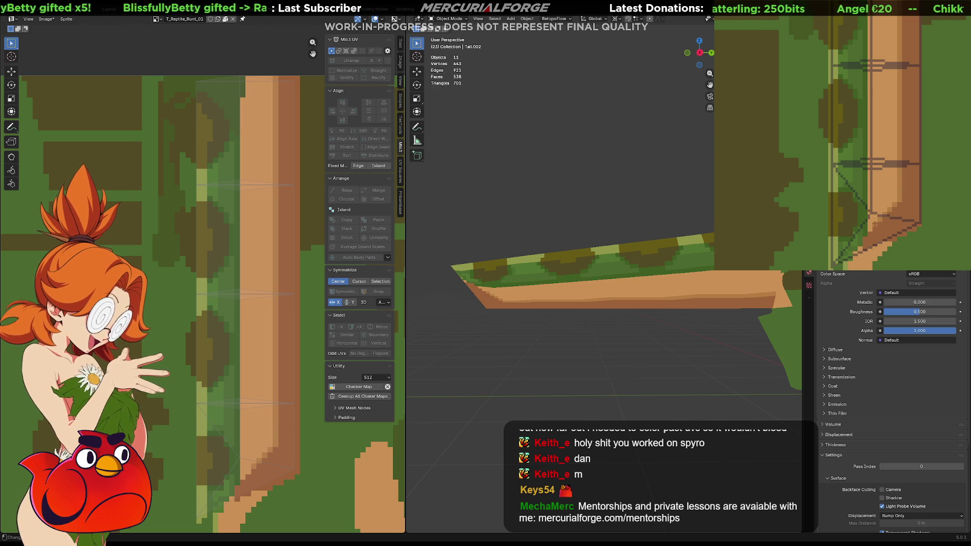
left_click(873, 225)
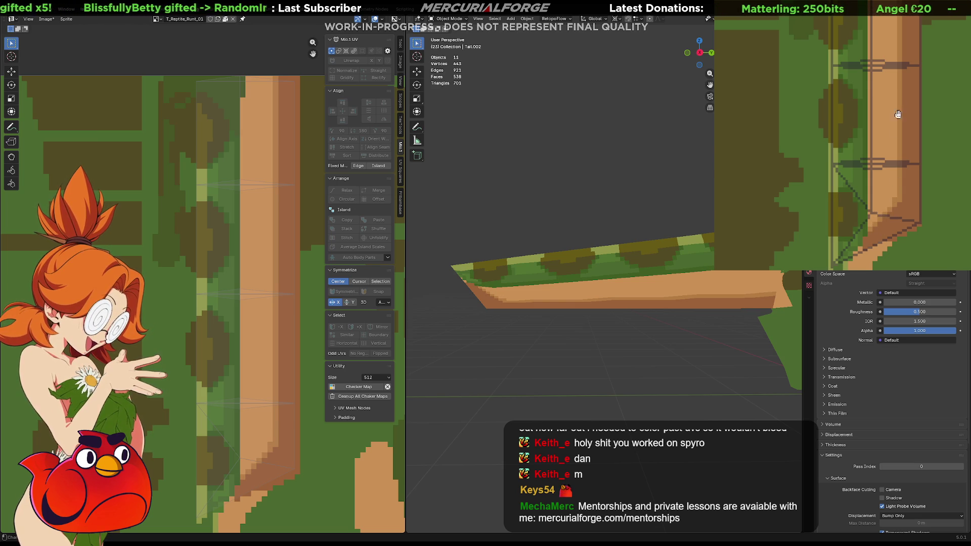
middle_click_drag(899, 115, 900, 196, "shift")
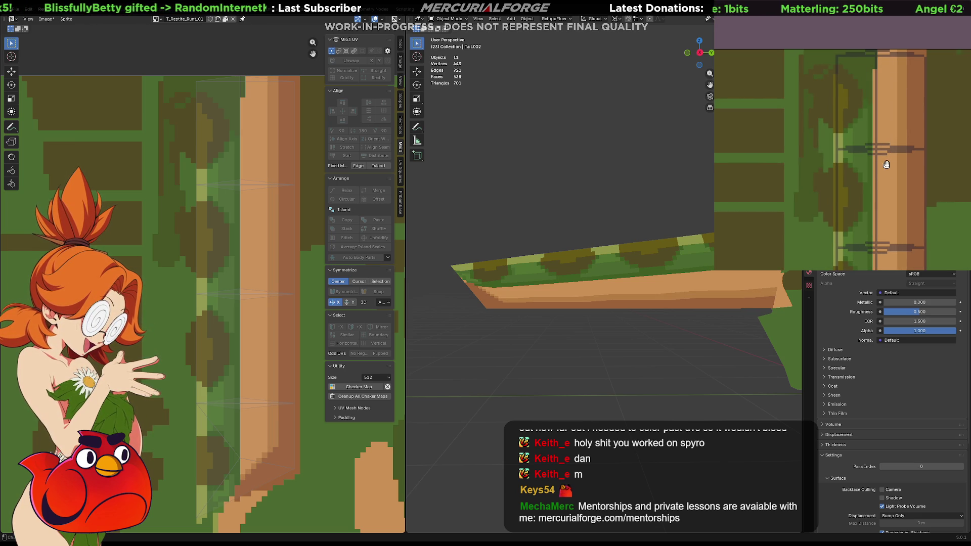
middle_click_drag(885, 162, 879, 84, "shift")
scroll(506, 324, "down", 4)
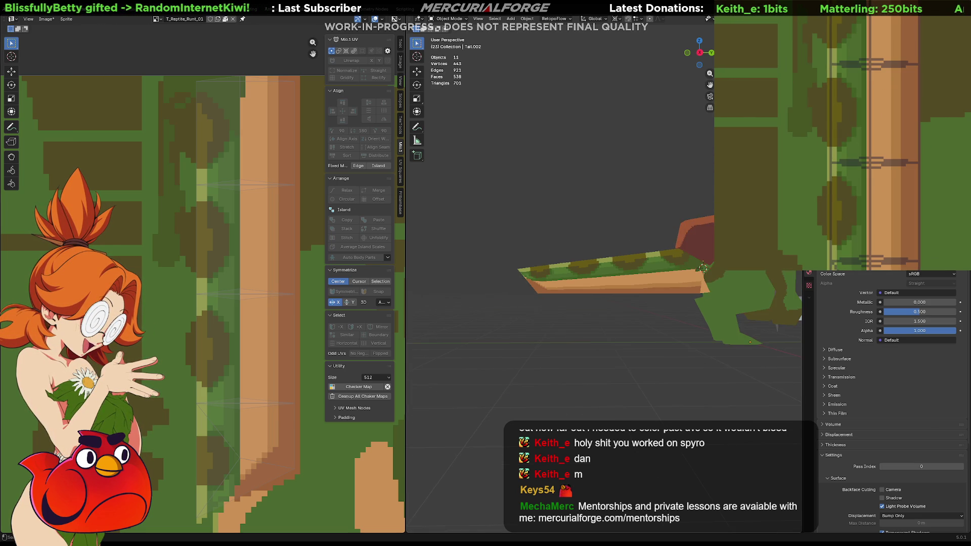
mouse_move(506, 324)
middle_mouse_down()
mouse_move(687, 331)
mouse_move(753, 314)
mouse_move(511, 321)
mouse_move(797, 326)
mouse_move(638, 331)
middle_mouse_up()
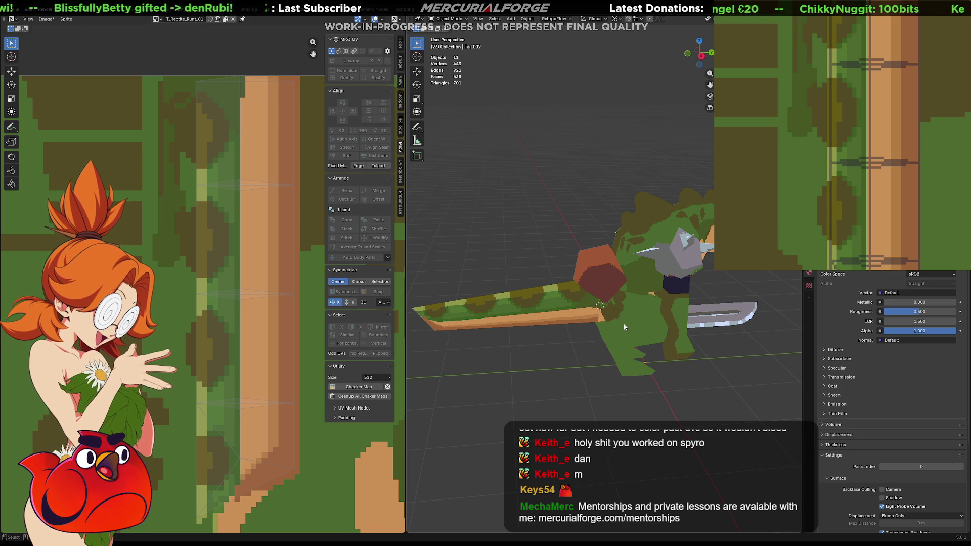
middle_click_drag(660, 302, 656, 298)
mouse_move(732, 296)
middle_mouse_down()
mouse_move(776, 320)
mouse_move(697, 339)
mouse_move(624, 329)
mouse_move(615, 308)
mouse_move(709, 322)
mouse_move(770, 308)
mouse_move(690, 287)
mouse_move(606, 325)
mouse_move(543, 302)
mouse_move(678, 287)
mouse_move(567, 296)
mouse_move(659, 278)
middle_mouse_up()
scroll(543, 301, "up", 5)
scroll(566, 296, "up", 4)
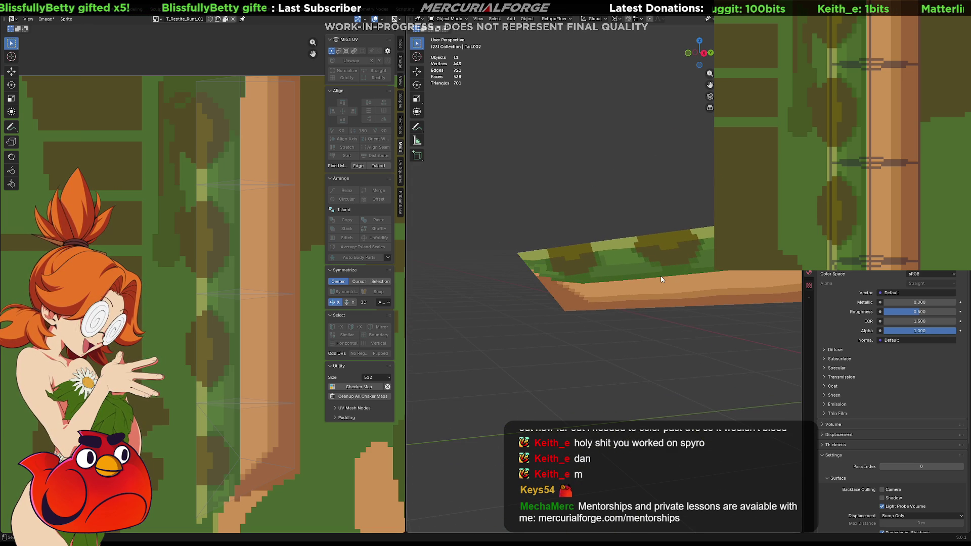
Step: Repaint the edge pixels at the trunk stripe's lower end, removing one stray dark mark
middle_click_drag(950, 200, 906, 113)
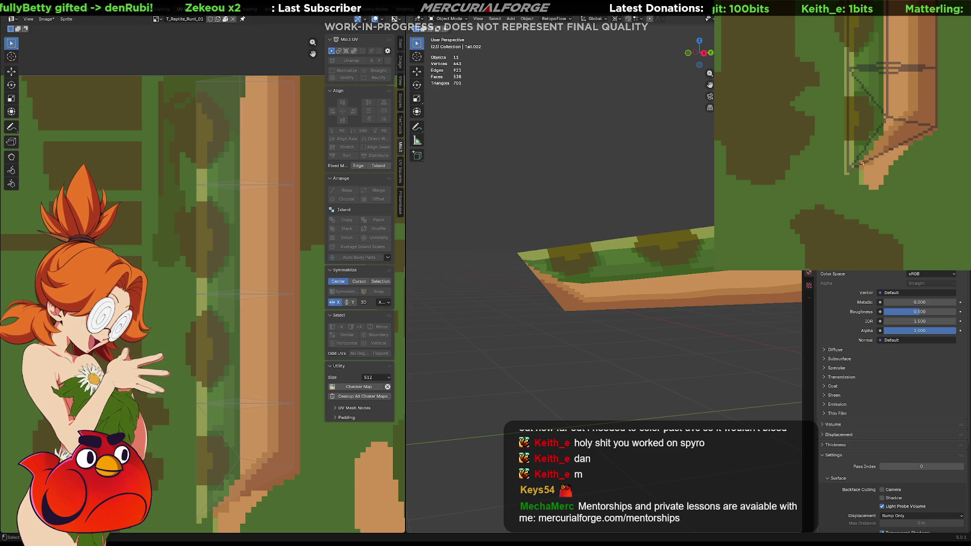
left_click(887, 152)
left_click(890, 150)
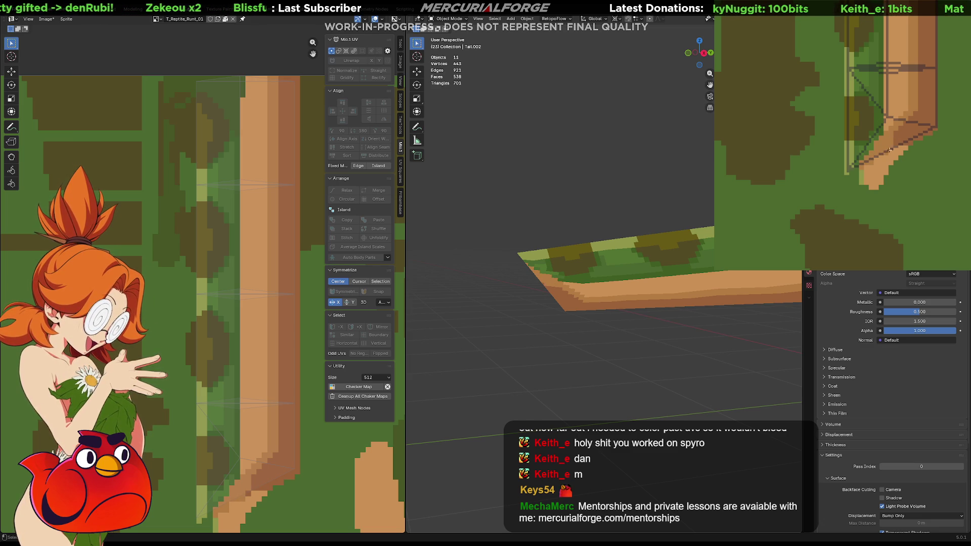
left_click(897, 134)
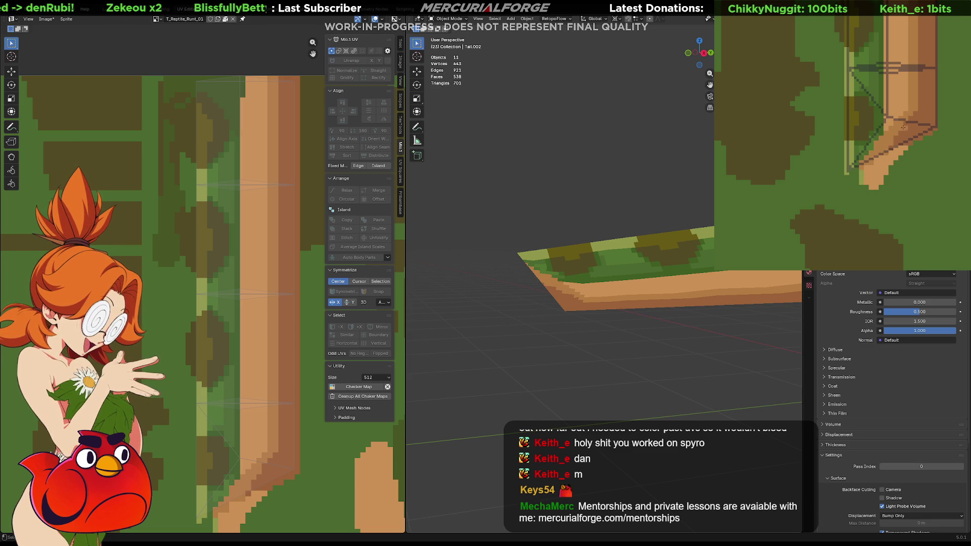
left_click(909, 121)
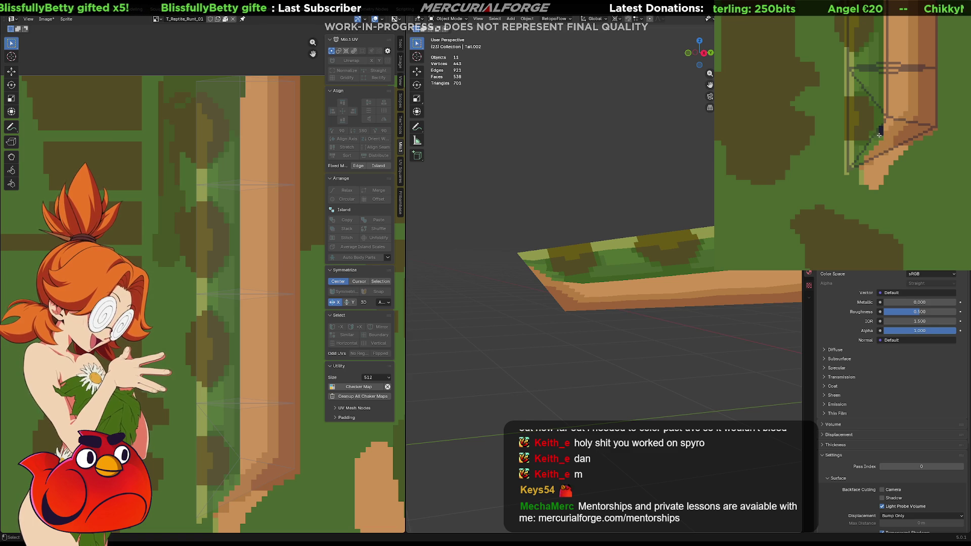
left_click(880, 134)
key("ctrl+z")
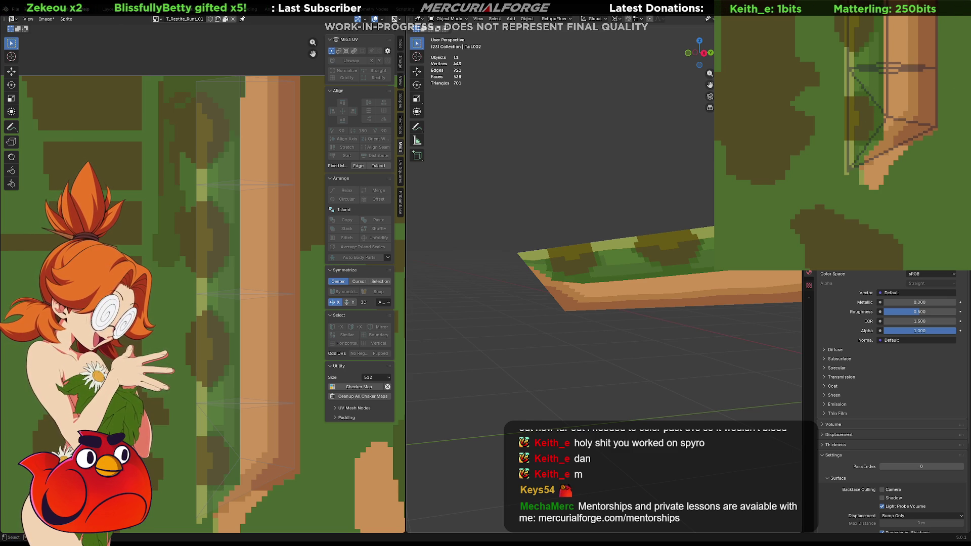
Step: Try an orange-brown palette recolour, revert the texture to green, and select the arms piece
scroll(570, 217, "down", 4)
mouse_move(571, 216)
middle_mouse_down()
mouse_move(554, 250)
mouse_move(477, 263)
mouse_move(532, 249)
middle_mouse_up()
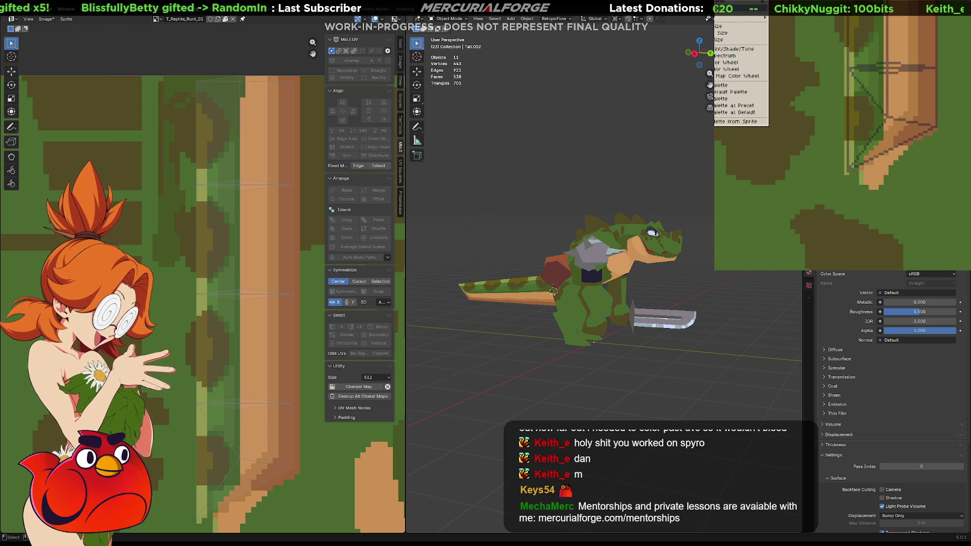
left_click(742, 63)
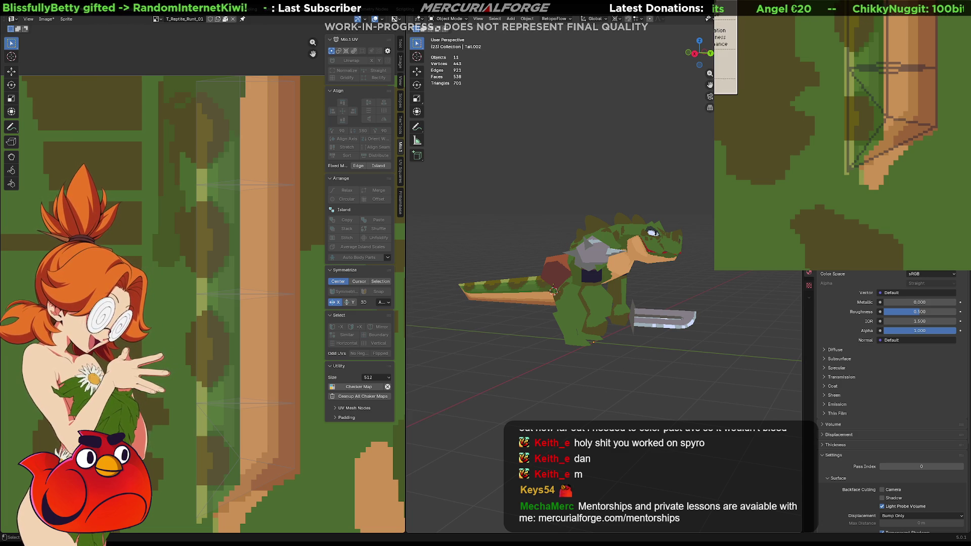
left_click(721, 25)
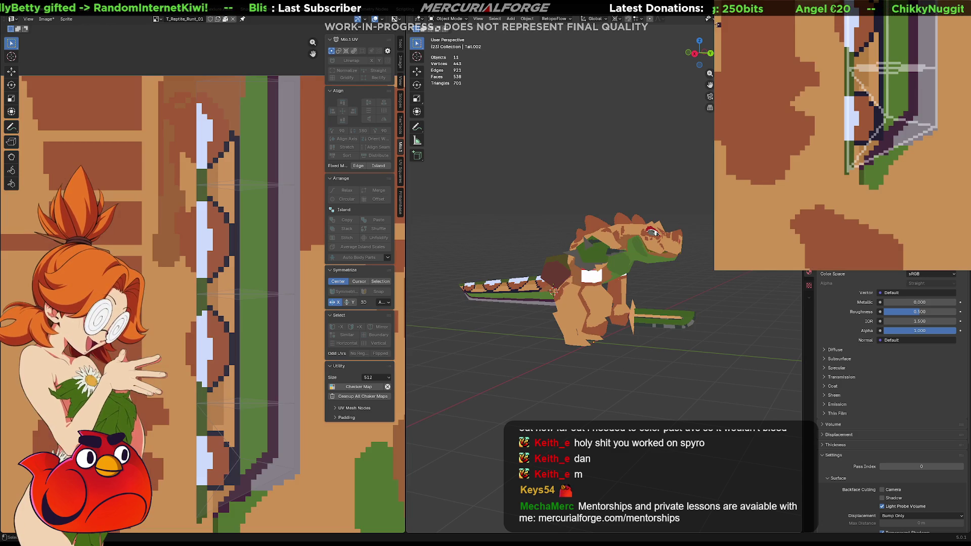
key("ctrl+z")
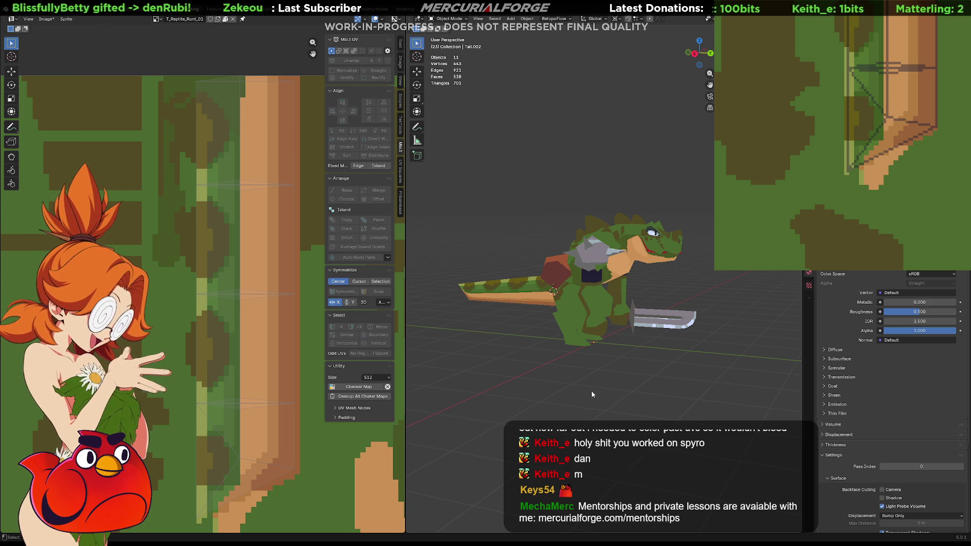
left_click(594, 247)
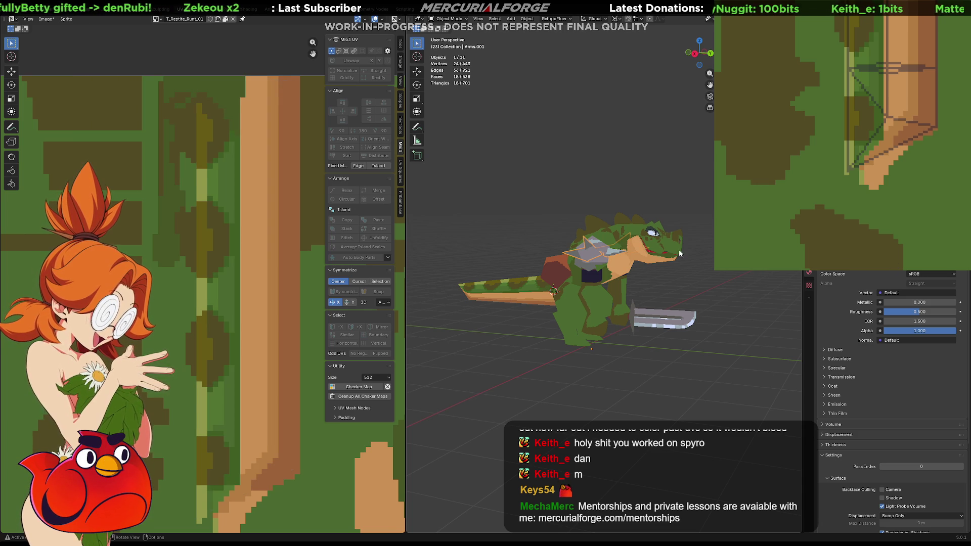
Step: Export the painted texture over T_Reptile_Runt_01.png and switch back to Unreal Engine
key("a")
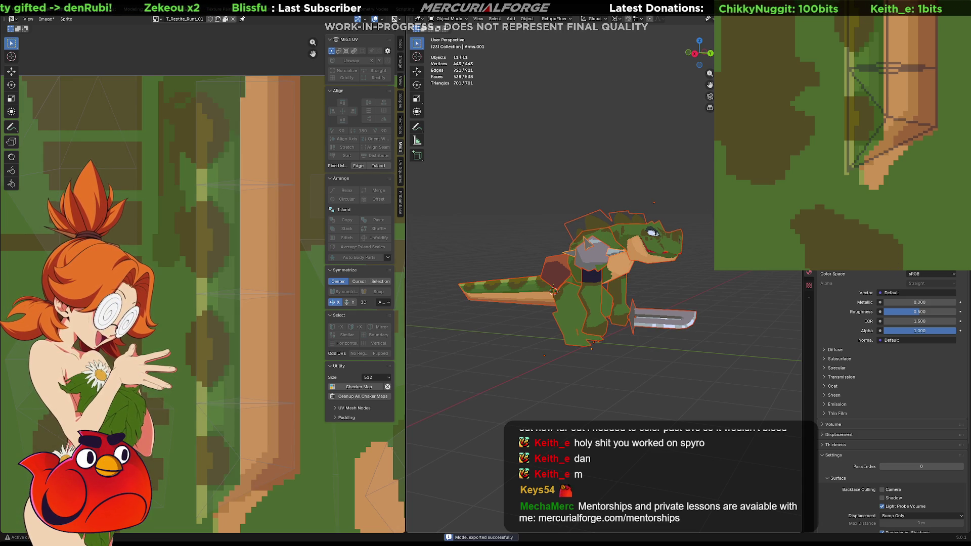
key("alt+Tab")
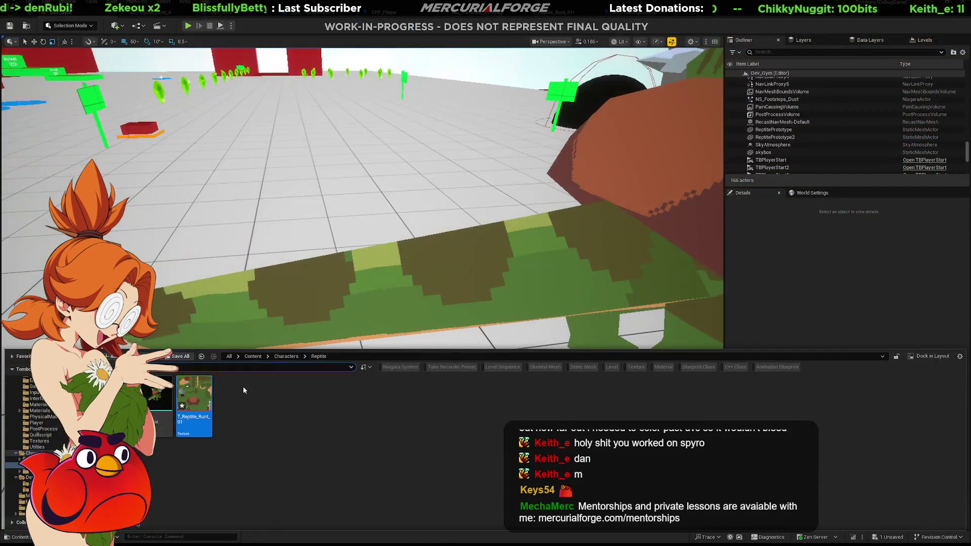
key("alt+Tab")
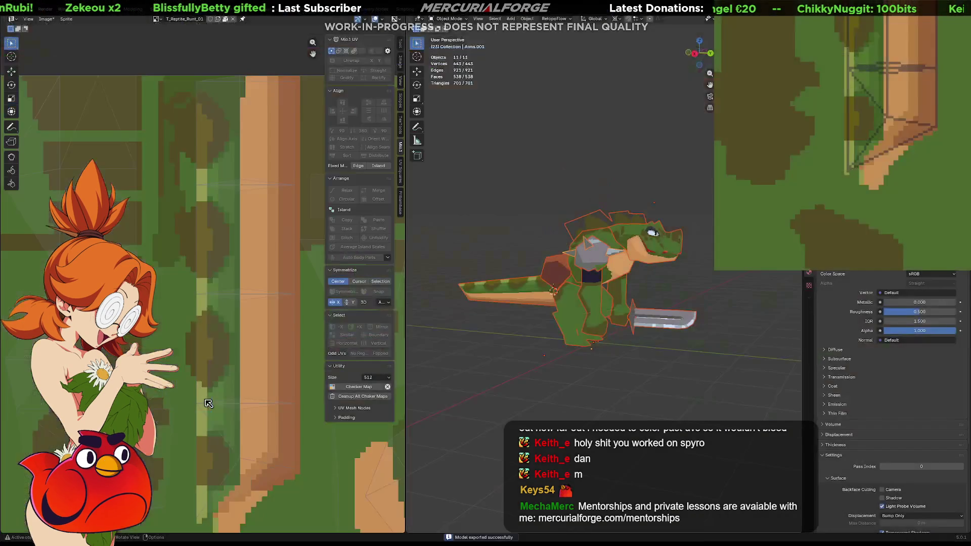
key("ctrl+alt+shift+s")
left_click(935, 176)
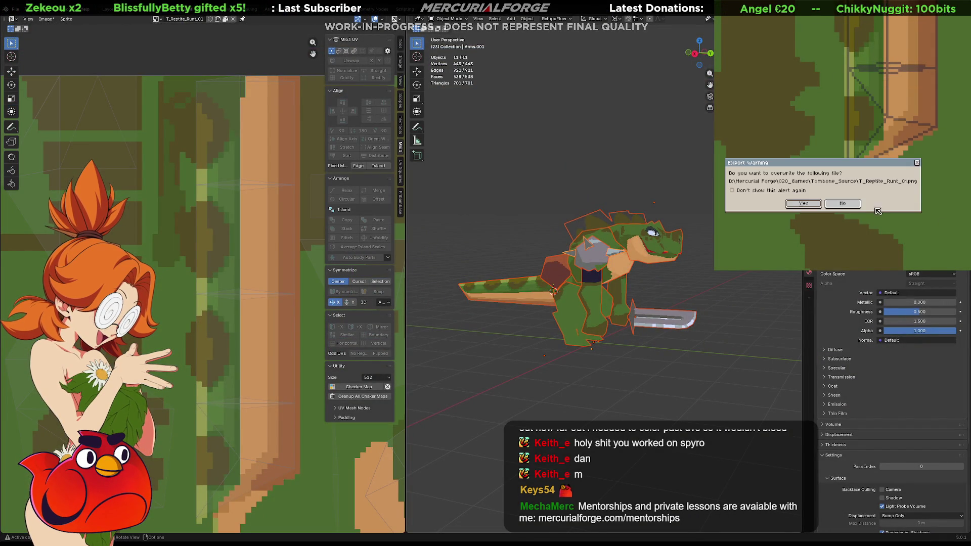
left_click(842, 203)
key("alt+Tab")
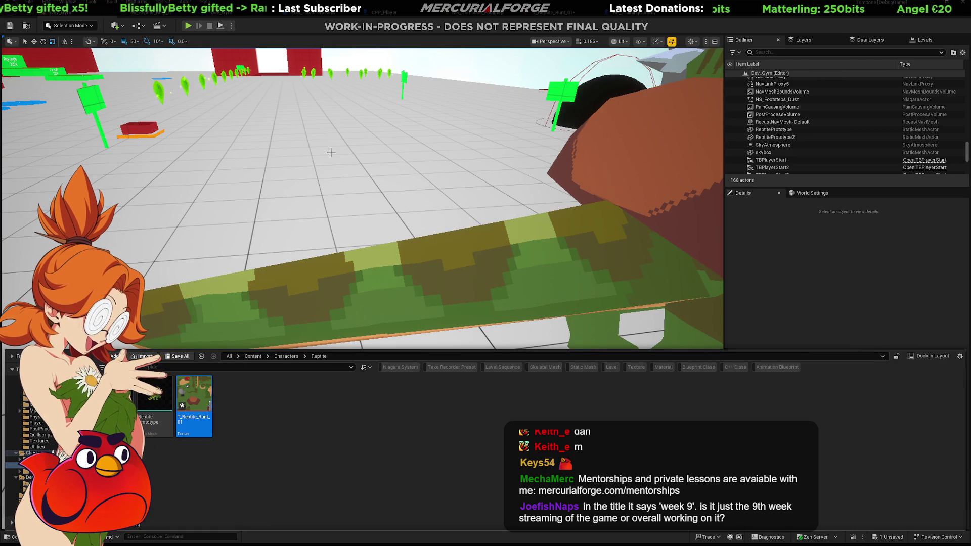
Step: Close the Content Drawer, select the floor Cube, and start Play-In-Editor on Dev_Gym
left_click(401, 211)
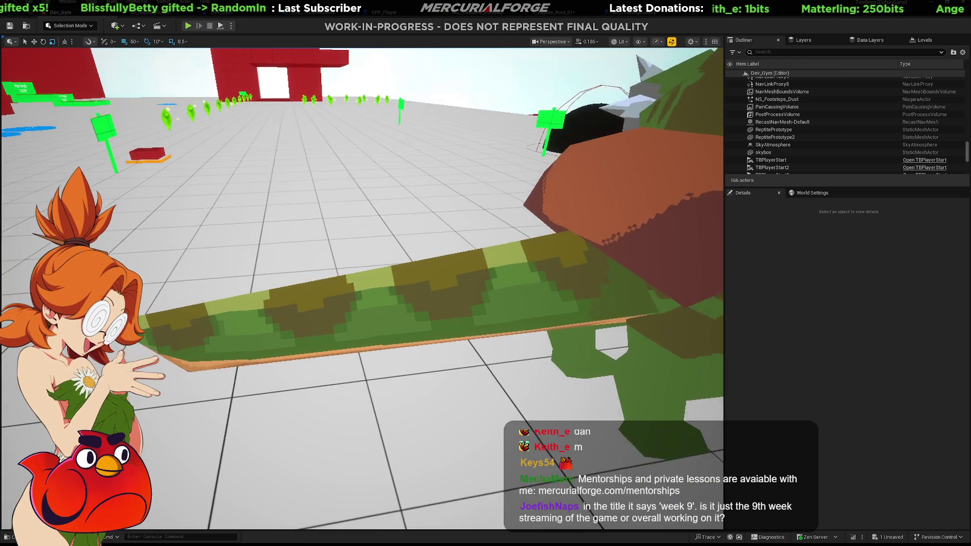
scroll(362, 289, "down", 10)
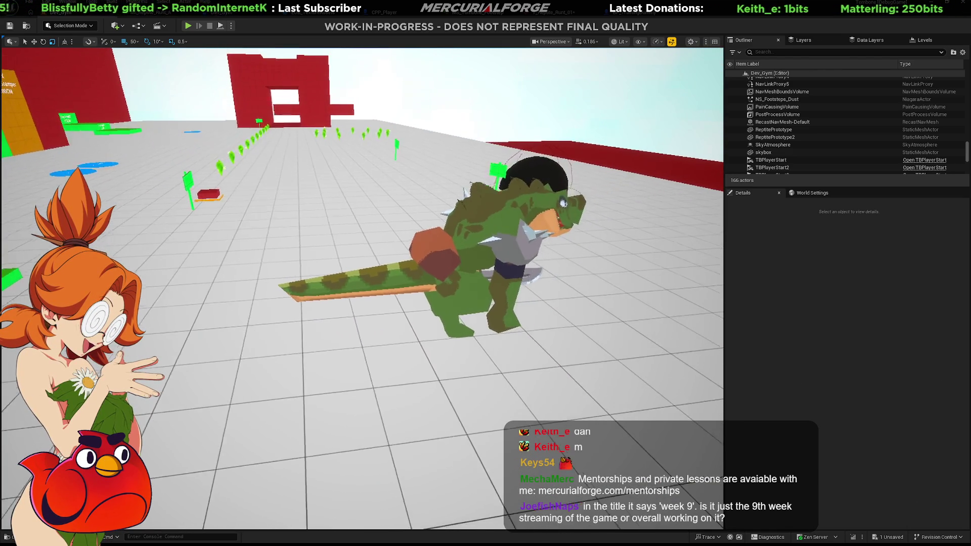
scroll(362, 289, "up", 8)
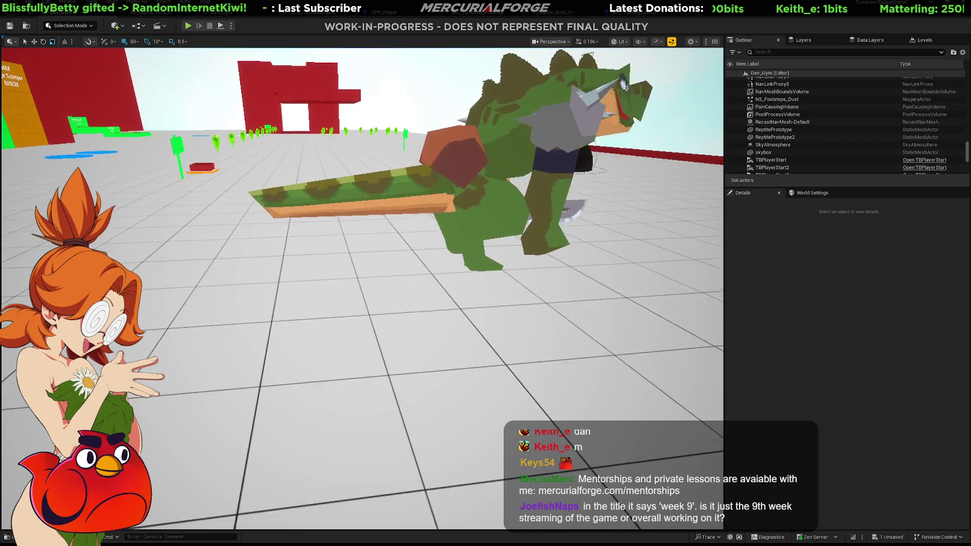
scroll(363, 288, "down", 6)
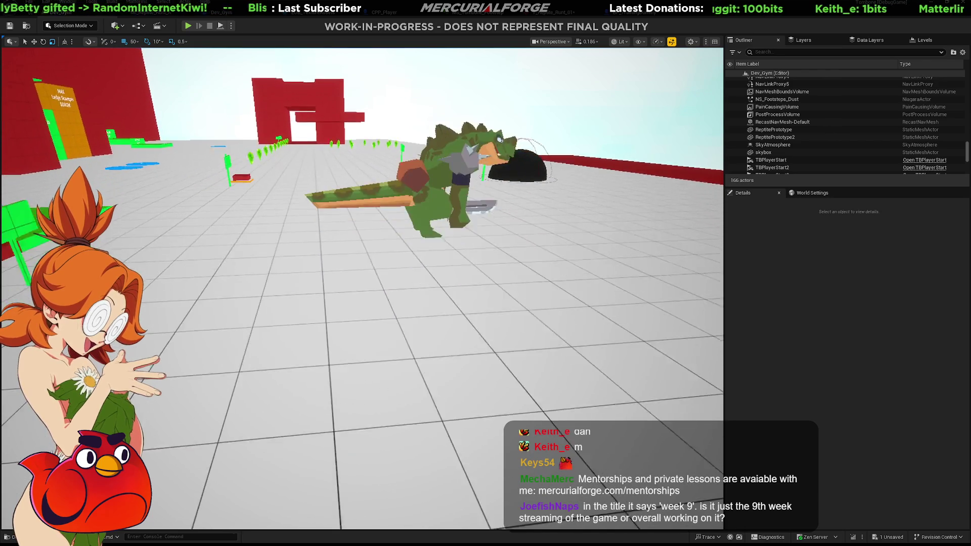
scroll(362, 288, "down", 3)
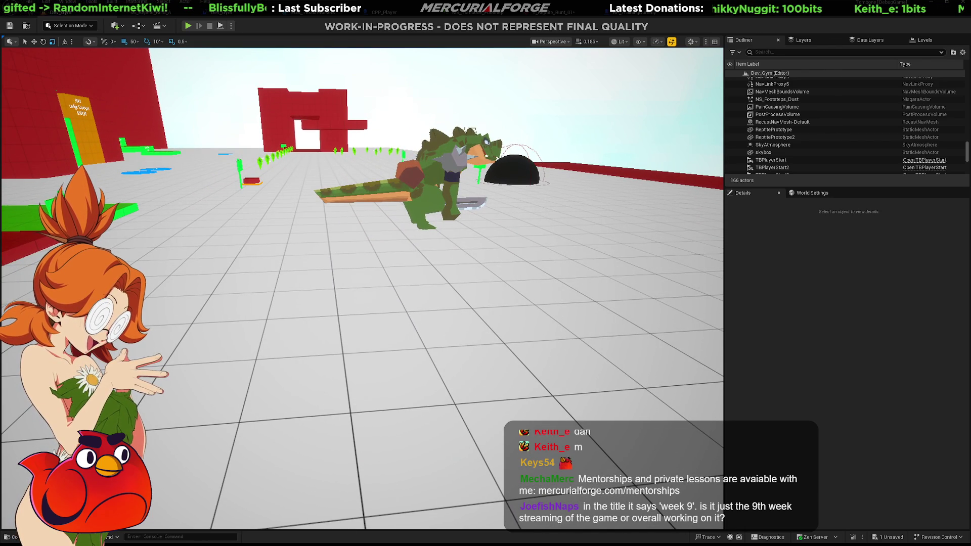
left_click(403, 367)
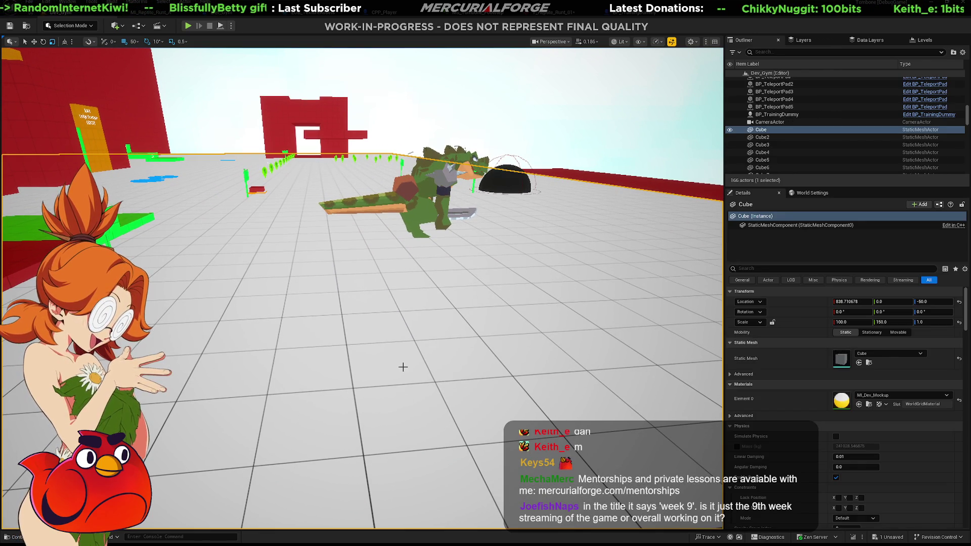
key("alt+p")
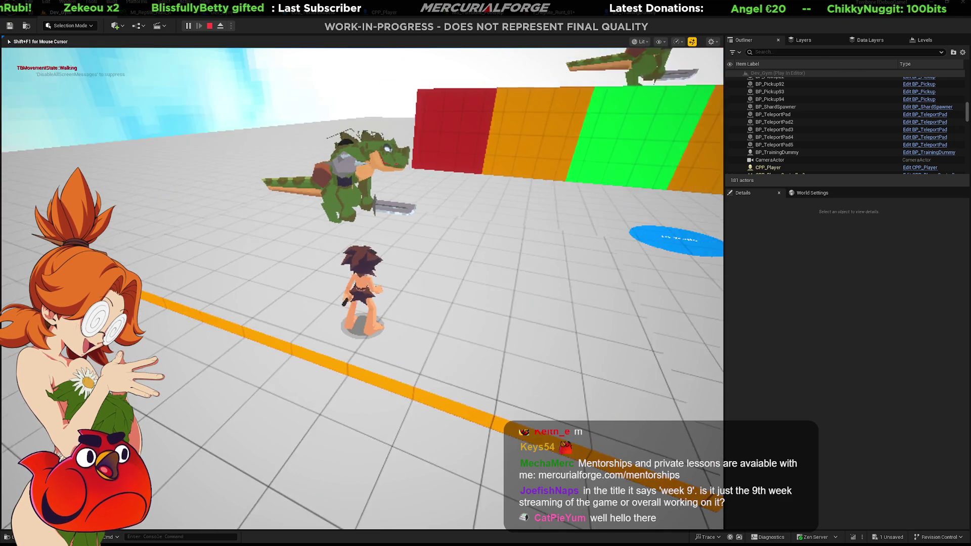
Step: Swing the sword at the reptile twice, dive roll away, and run across the arena
left_click(362, 289)
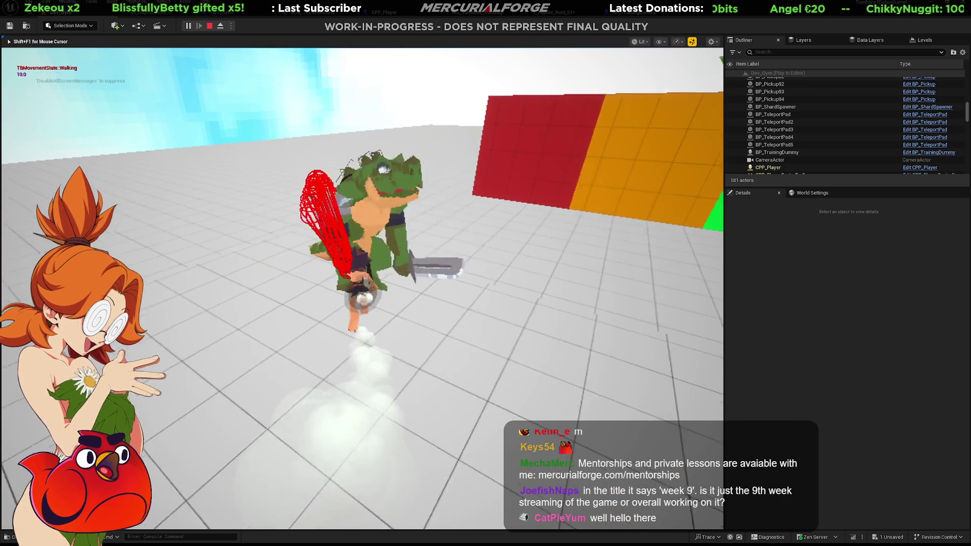
left_click(362, 289)
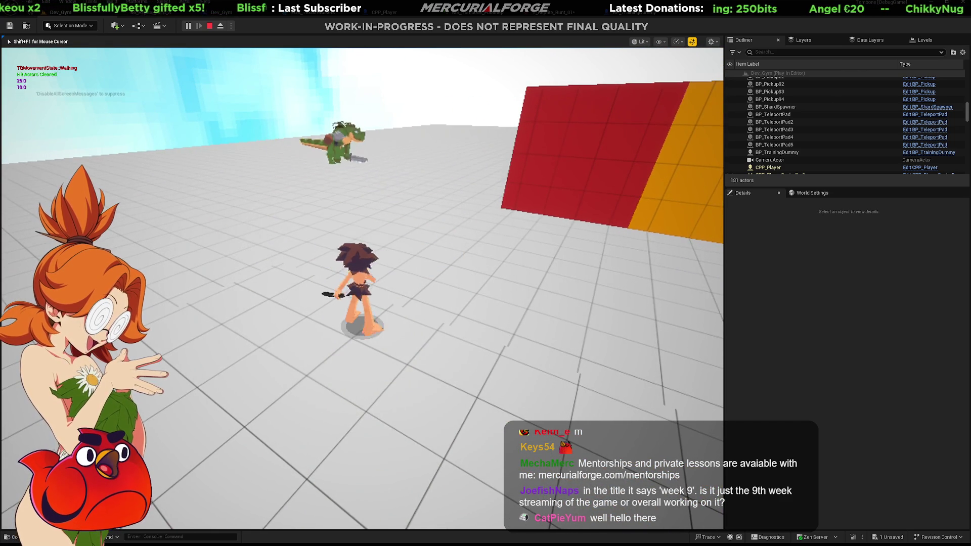
key("space")
key("w")
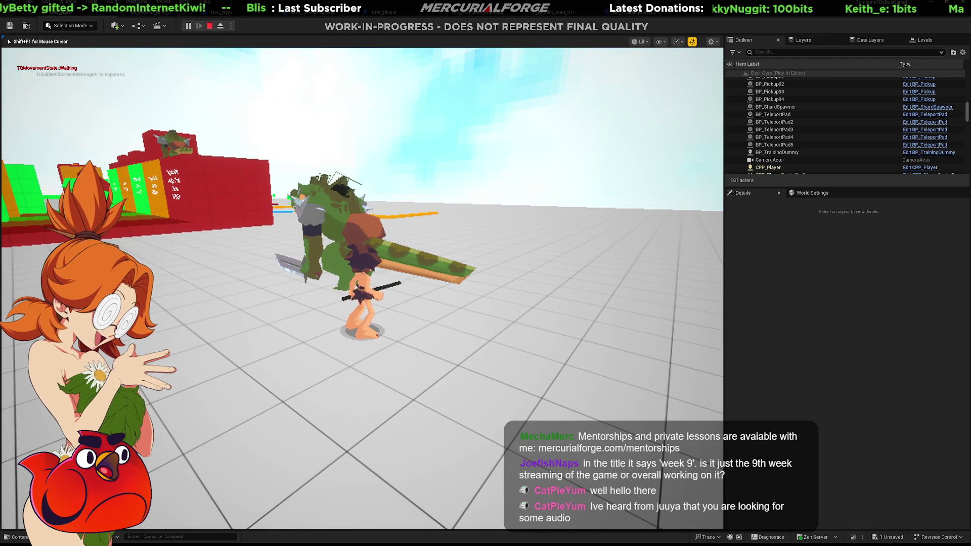
Step: Stop the play test and fly the editor camera toward the training dummies
key("Escape")
key("s")
mouse_move(423, 296)
right_mouse_down()
mouse_move(382, 292)
mouse_move(420, 268)
right_mouse_up()
key("w")
scroll(389, 294, "up", 2)
scroll(394, 292, "down", 1)
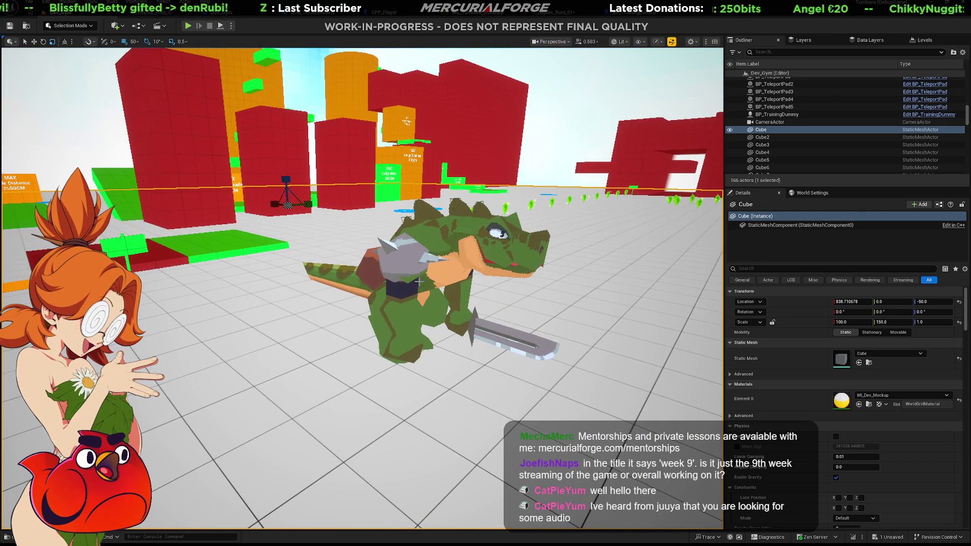
Step: Select ReptilePrototype and open its T_Reptile_Runt_01 texture in the Texture Editor
left_click(434, 247)
key("ctrl+space")
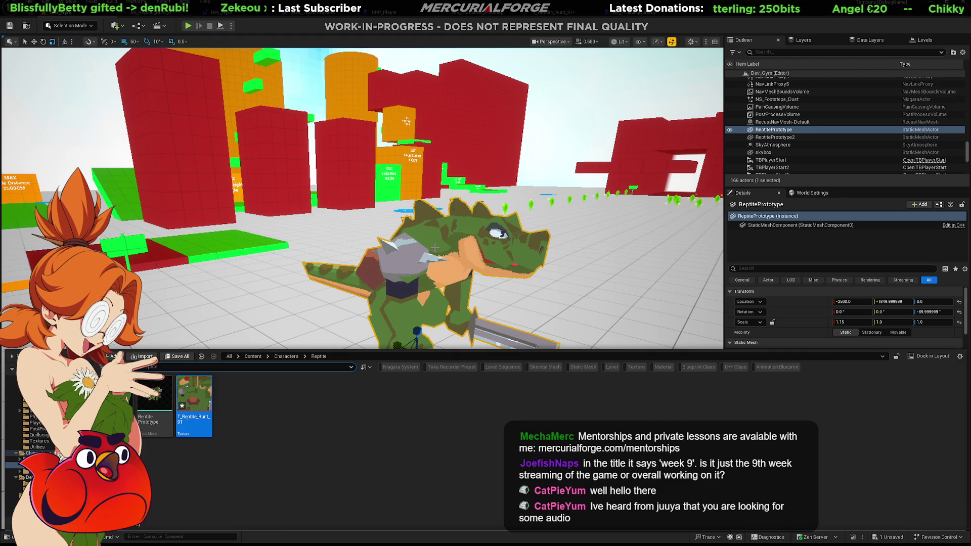
double_click(195, 399)
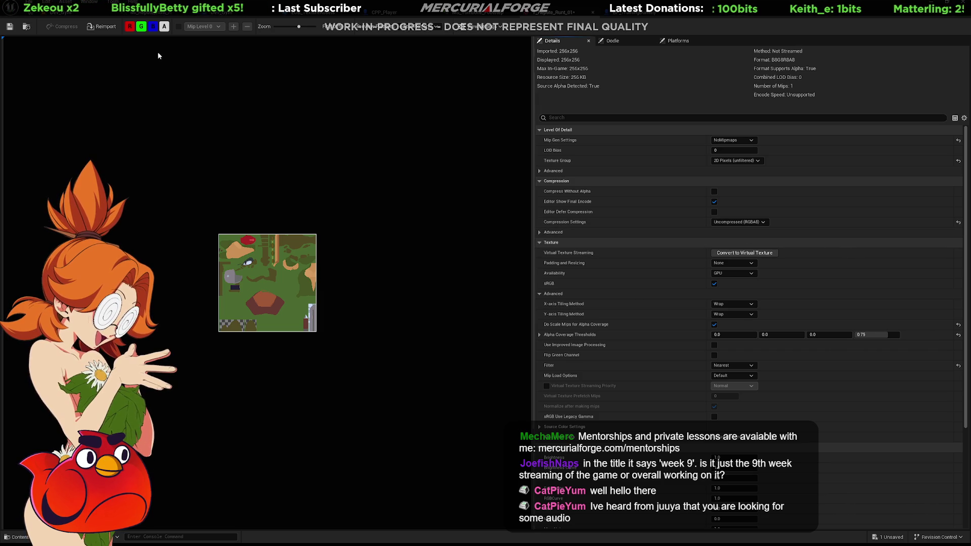
Step: Back in Dev_Gym, select the floor Cube and start another Play-In-Editor session
left_click(76, 14)
right_click_drag(463, 274, 447, 299)
left_click(438, 316)
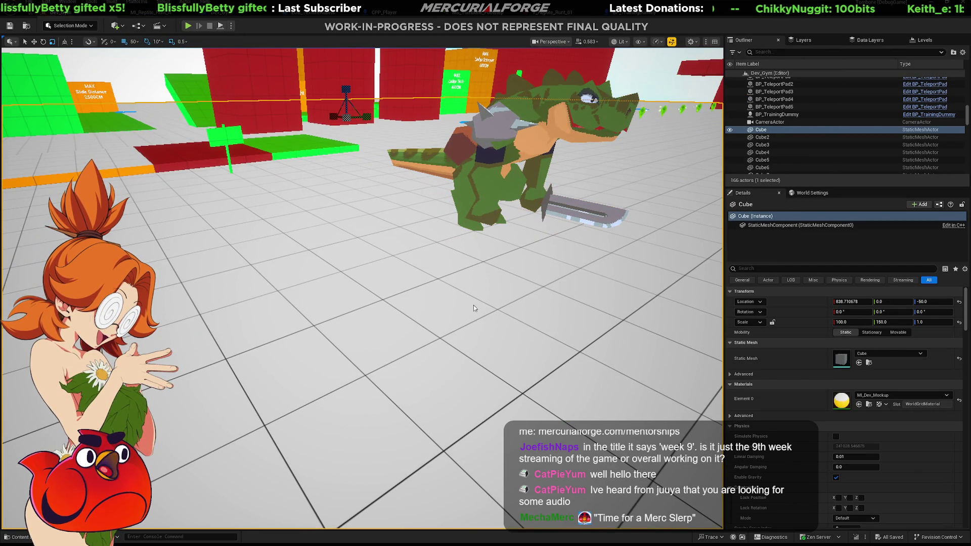
key("alt+p")
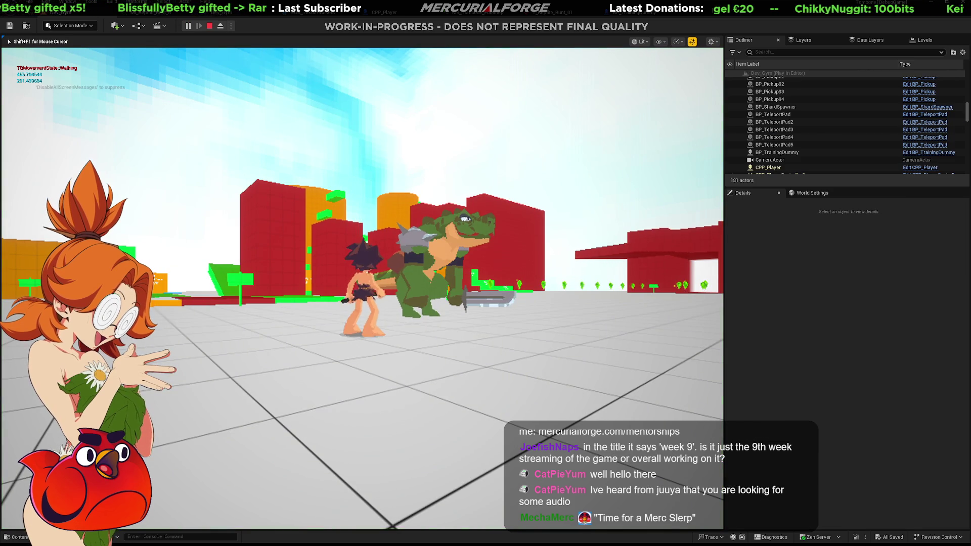
Step: Dash away from the reptile, climb over the green block, and run toward the red blocks
key("a")
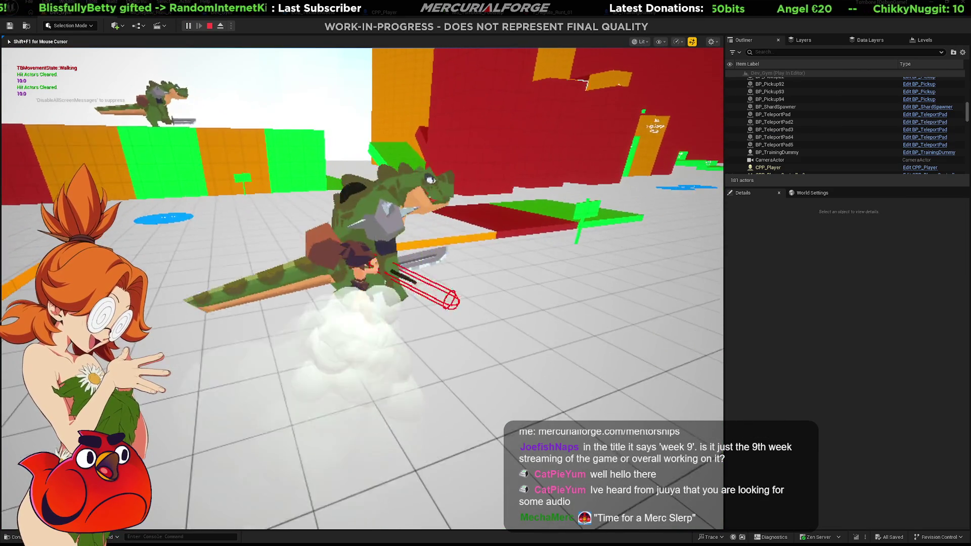
key("w")
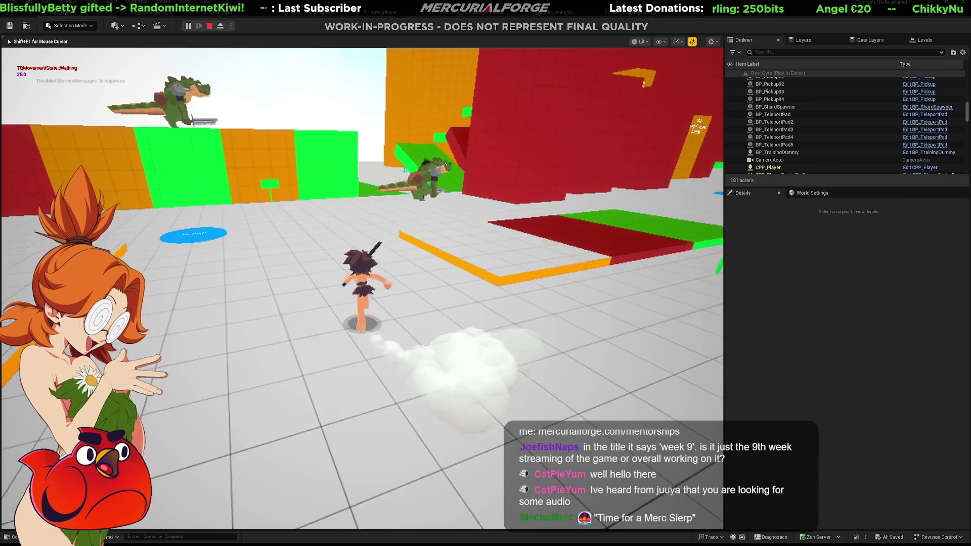
key("w")
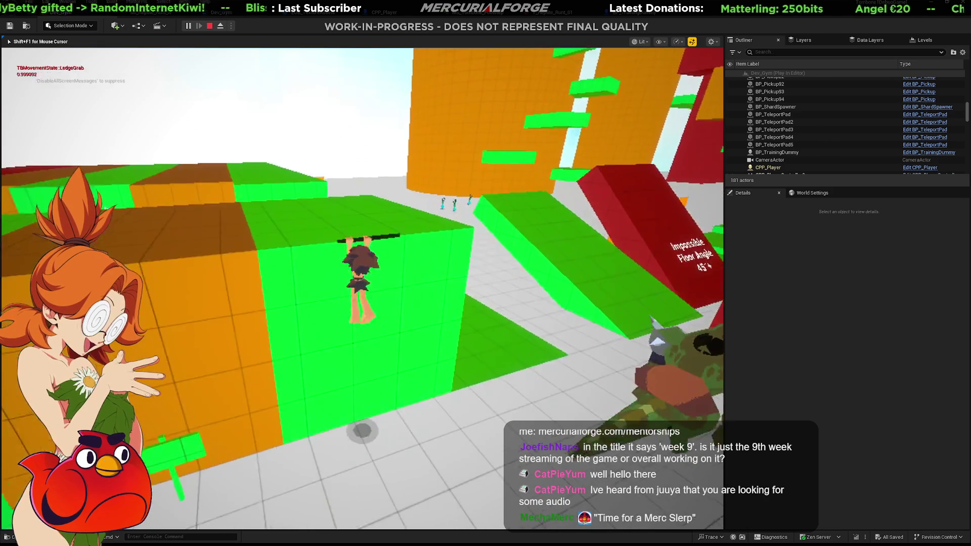
key("w")
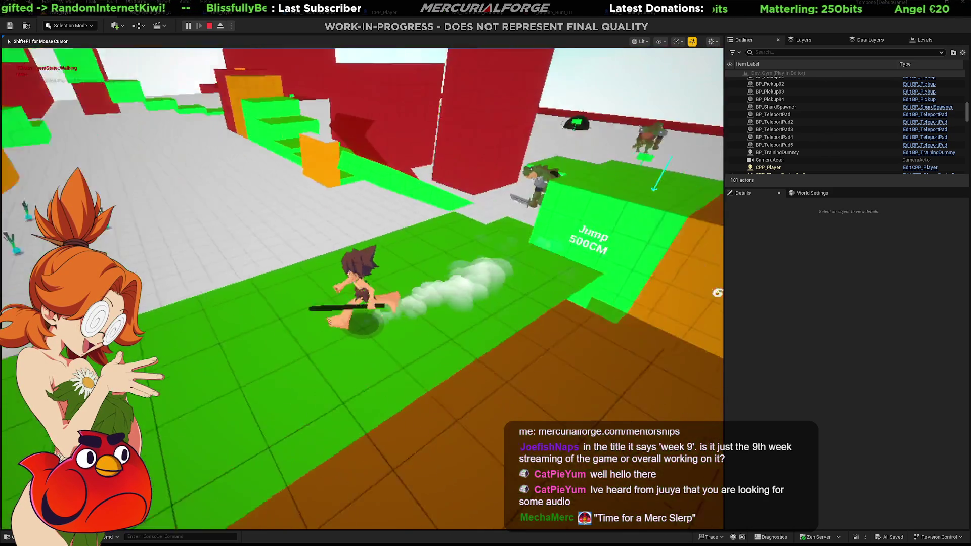
key("w")
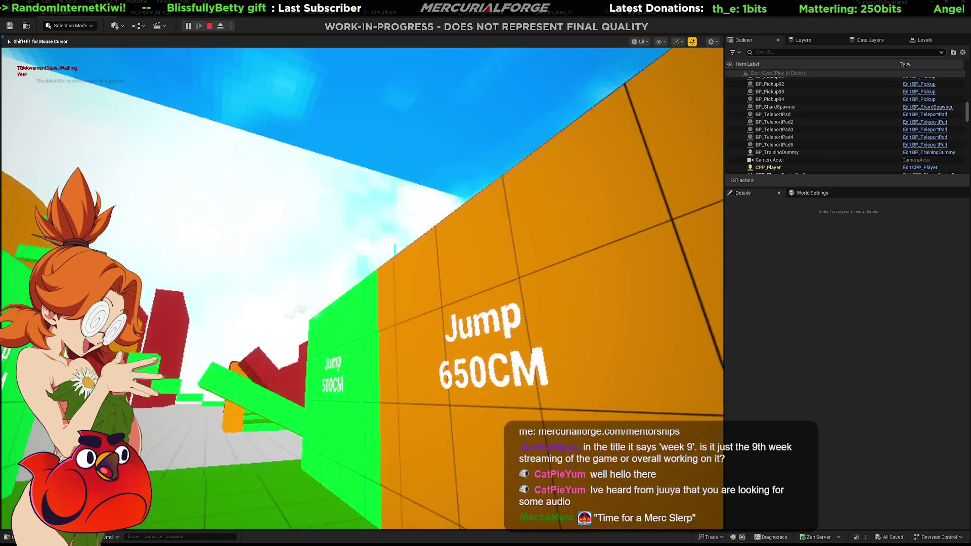
Step: Turn toward the green platforms, run onto the orange beam, jump off, and stop the play test
key("s")
key("w")
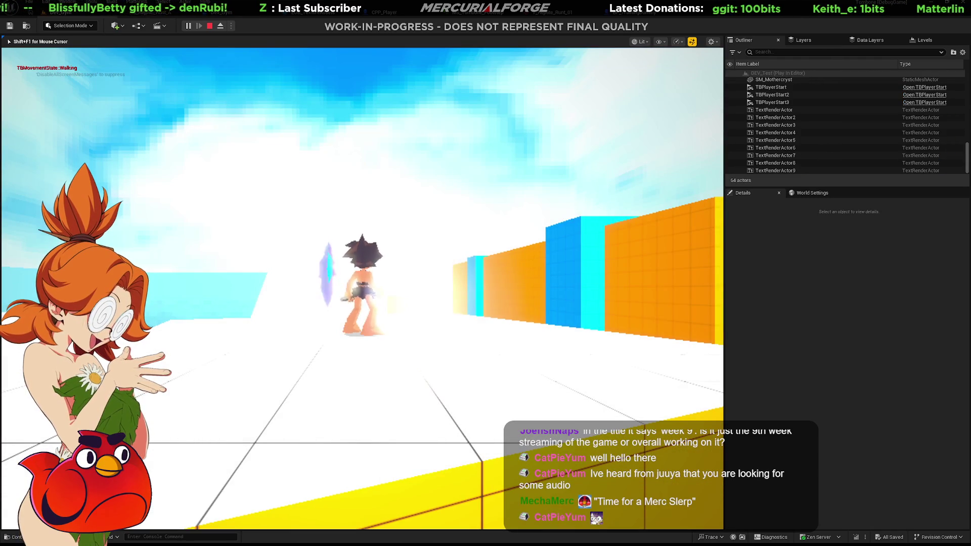
key("w")
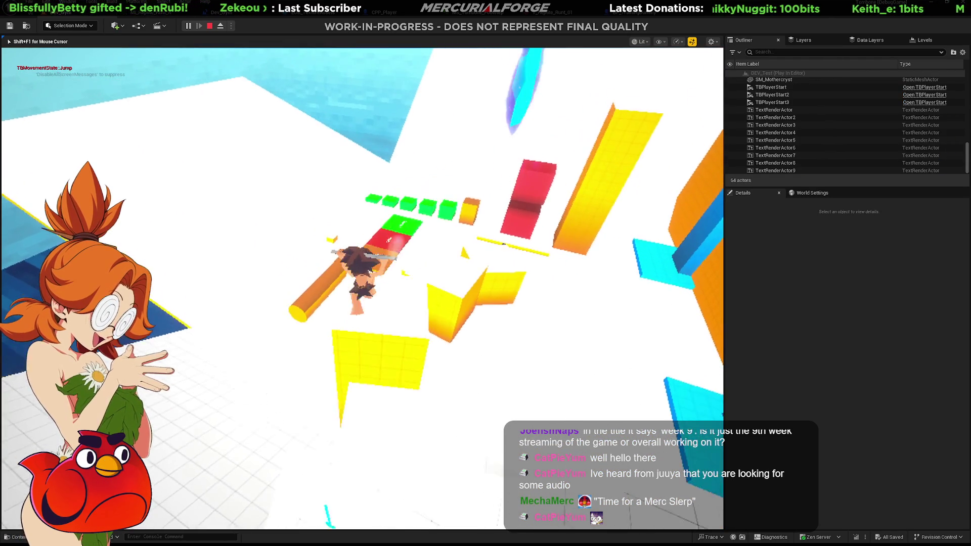
key("space")
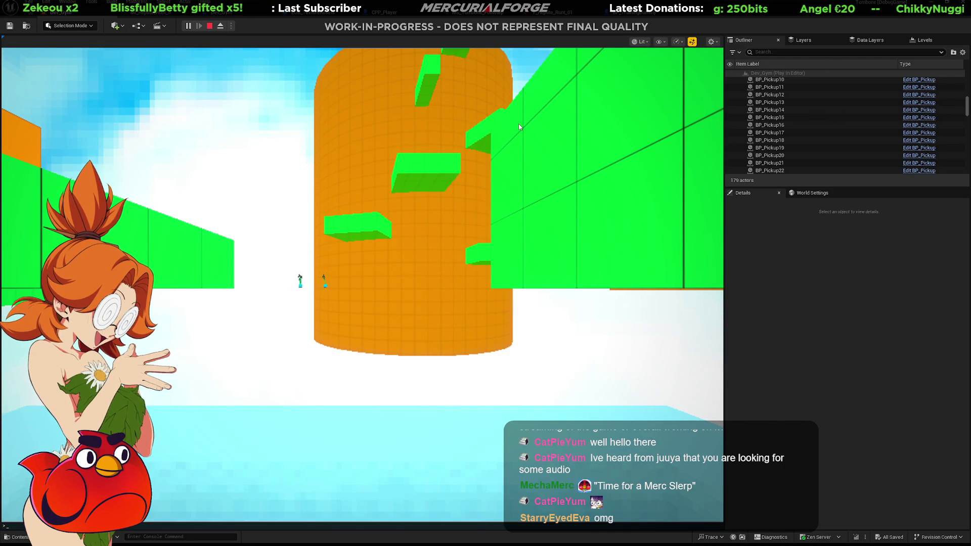
key("Escape")
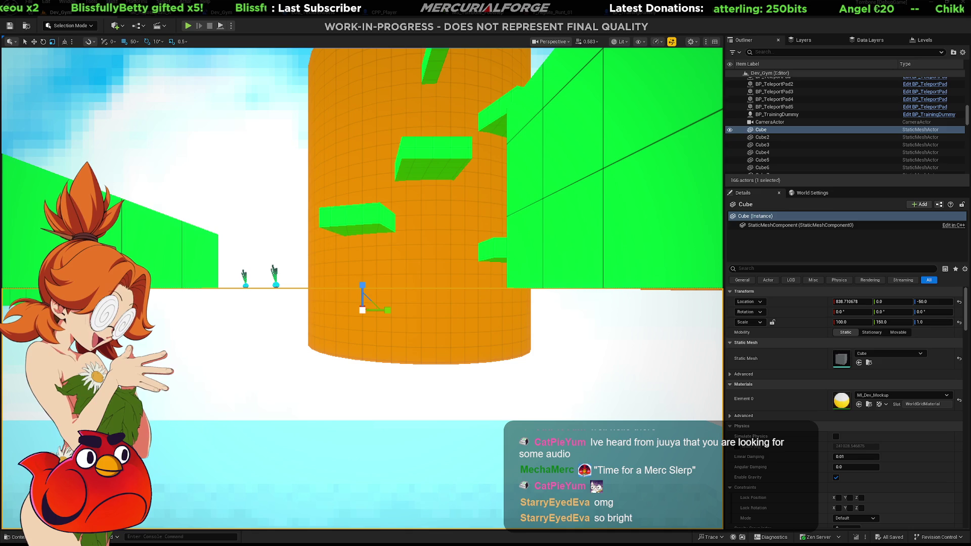
Step: Fly to the red wall, play-test running forward, then stop the session
mouse_move(406, 198)
right_mouse_down()
mouse_move(349, 205)
mouse_move(461, 220)
right_mouse_up()
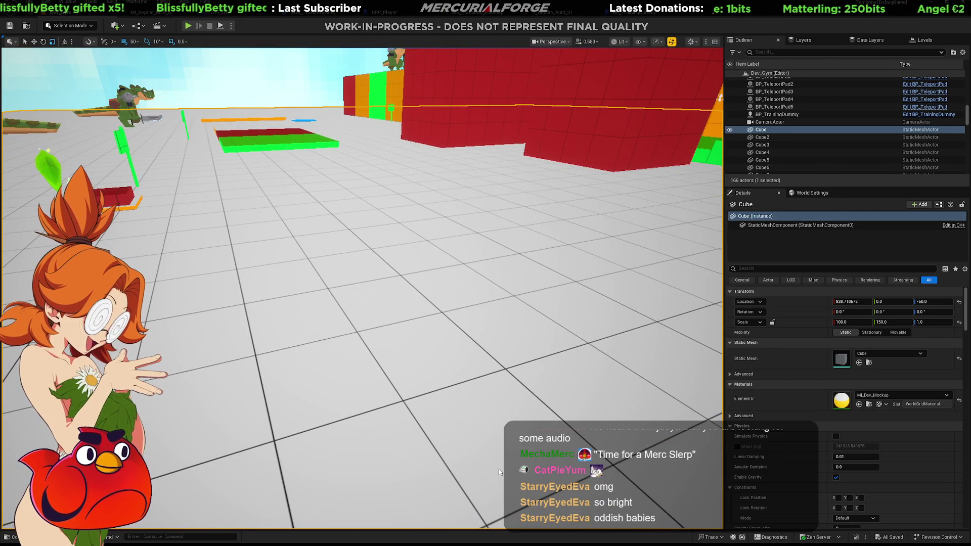
key("alt+p")
key("w")
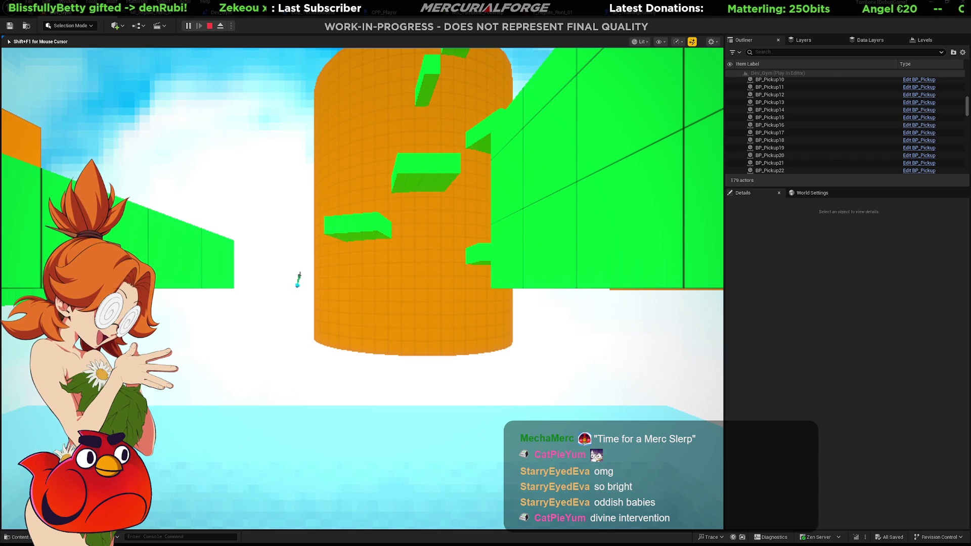
key("Escape")
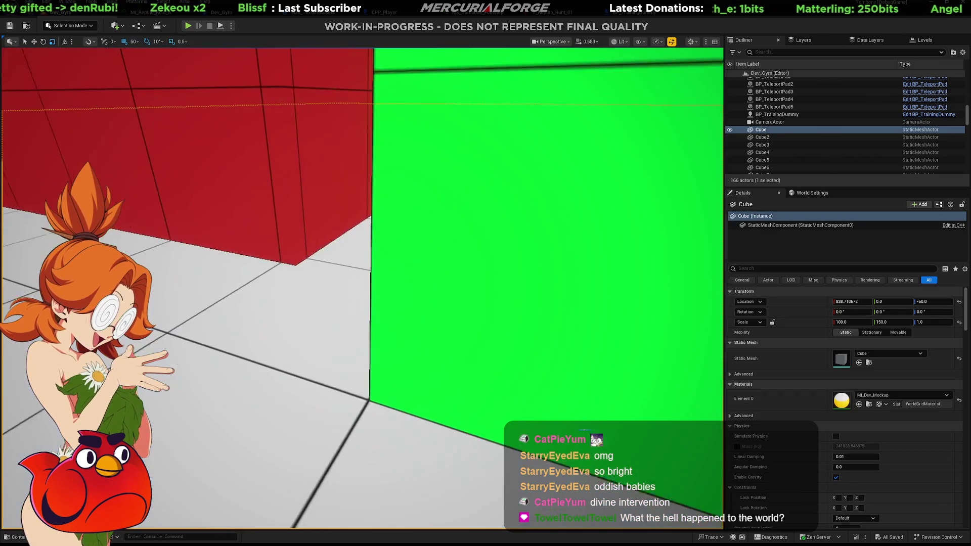
Step: Aim the view at the dinosaurs and platforms, then start a new play test walking toward them
right_click_drag(362, 288, 349, 281)
right_click_drag(468, 365, 469, 366)
key("alt+p")
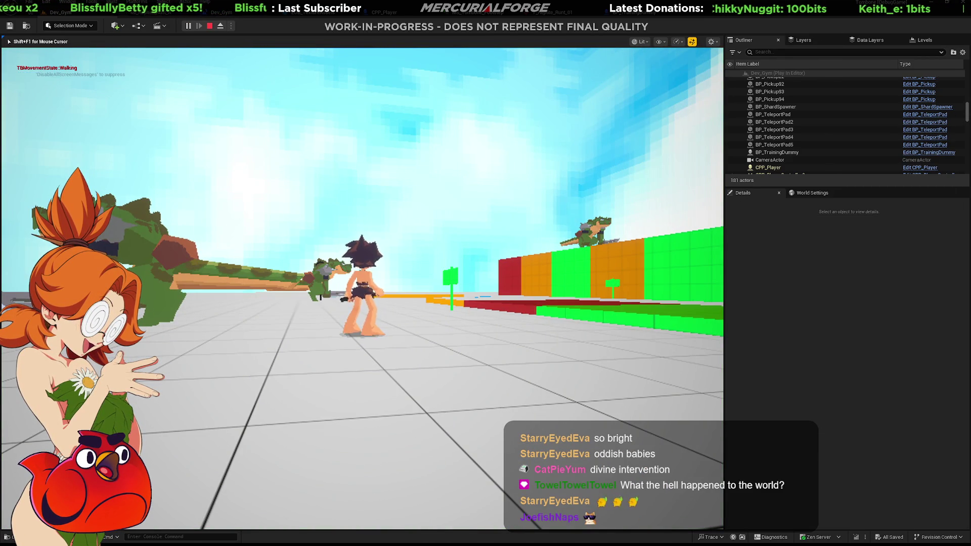
key("w")
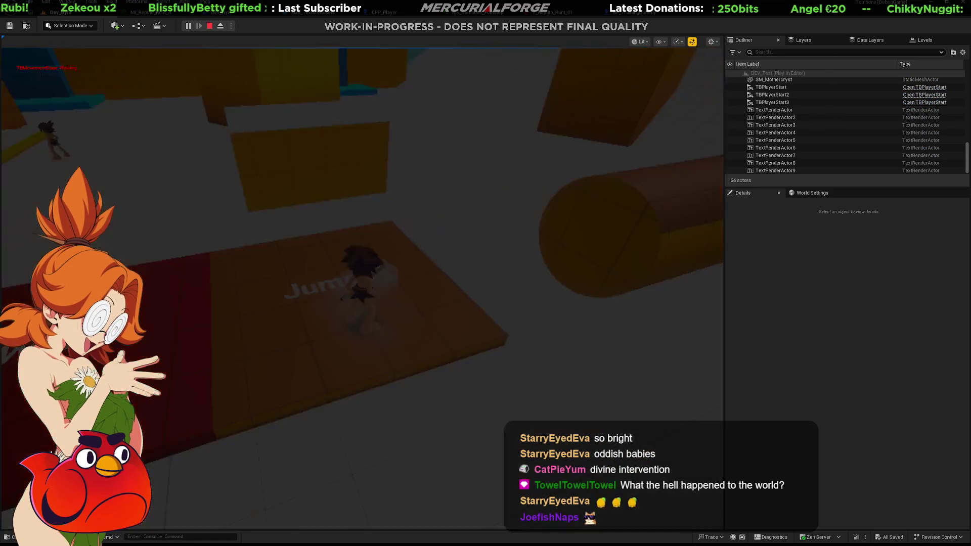
Step: Stop the play test, fly to the Hip/Hop Height blocks, and select BP_Interactable_Response4
key("Escape")
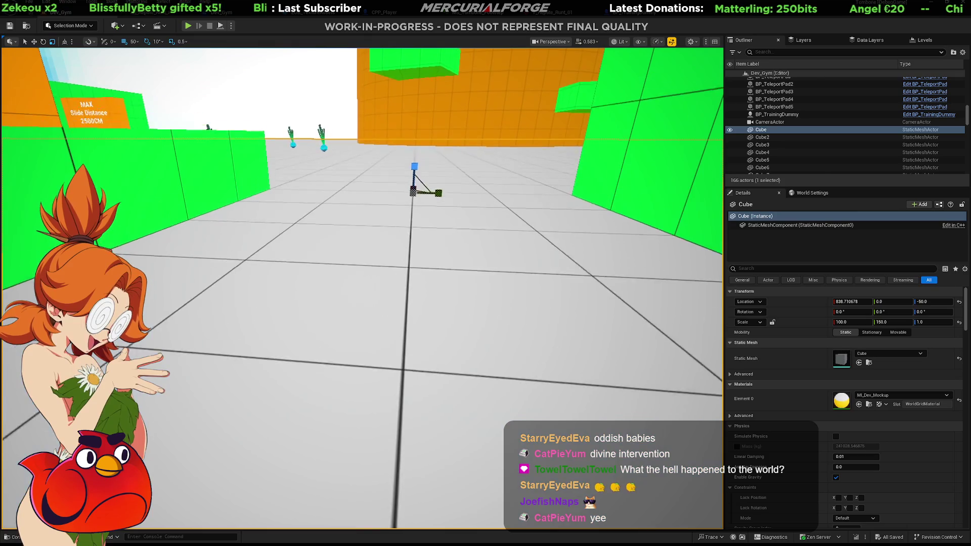
mouse_move(362, 288)
right_mouse_down()
mouse_move(354, 324)
mouse_move(364, 303)
mouse_move(376, 316)
mouse_move(410, 225)
right_mouse_up()
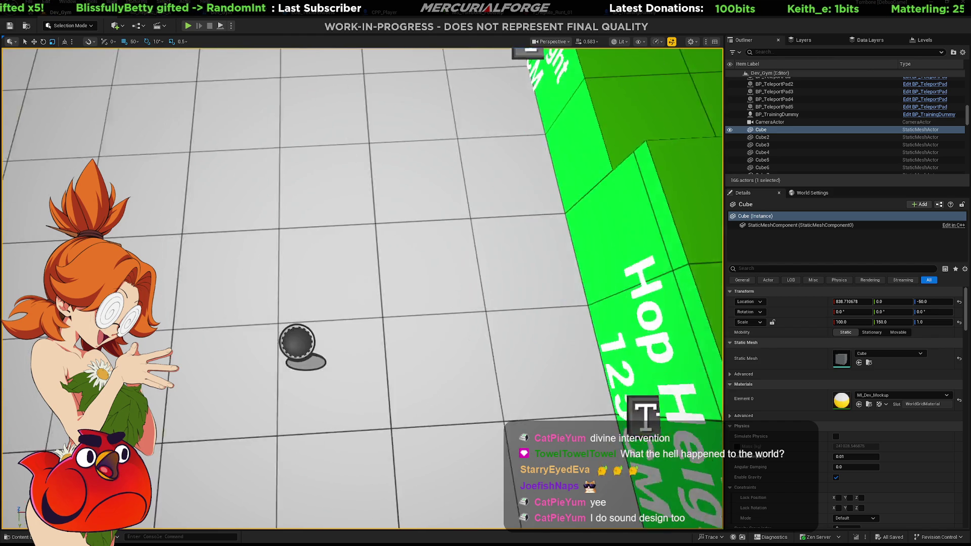
mouse_move(404, 312)
right_mouse_down()
mouse_move(377, 271)
mouse_move(386, 405)
mouse_move(387, 343)
mouse_move(256, 304)
mouse_move(206, 227)
mouse_move(694, 247)
right_mouse_up()
left_click(387, 343)
mouse_move(362, 288)
right_mouse_down()
mouse_move(324, 273)
mouse_move(313, 238)
mouse_move(323, 323)
mouse_move(418, 356)
right_mouse_up()
Step: Select the Warp_Jumps warp point and look around it toward the Impossible Floor and red walls
left_click(378, 246)
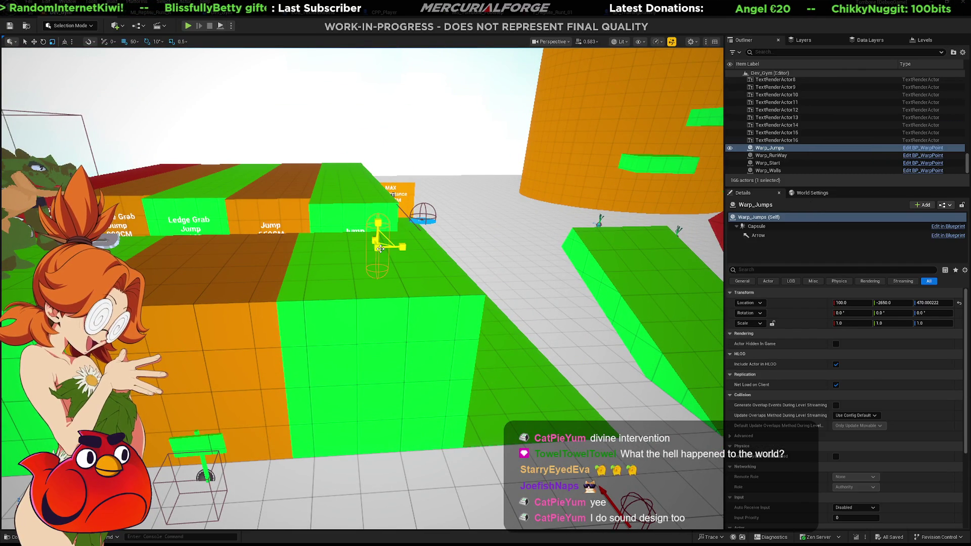
right_click_drag(379, 246, 455, 239)
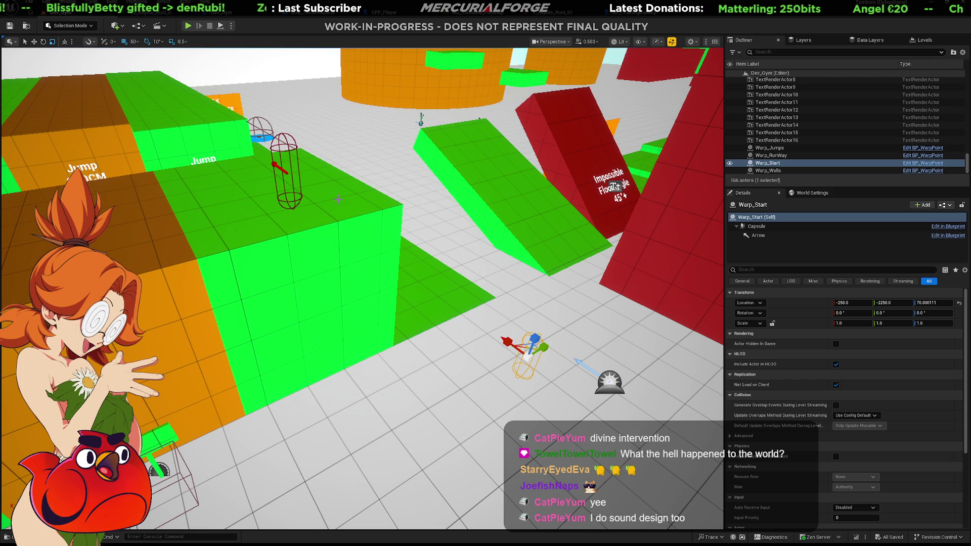
left_click(283, 171)
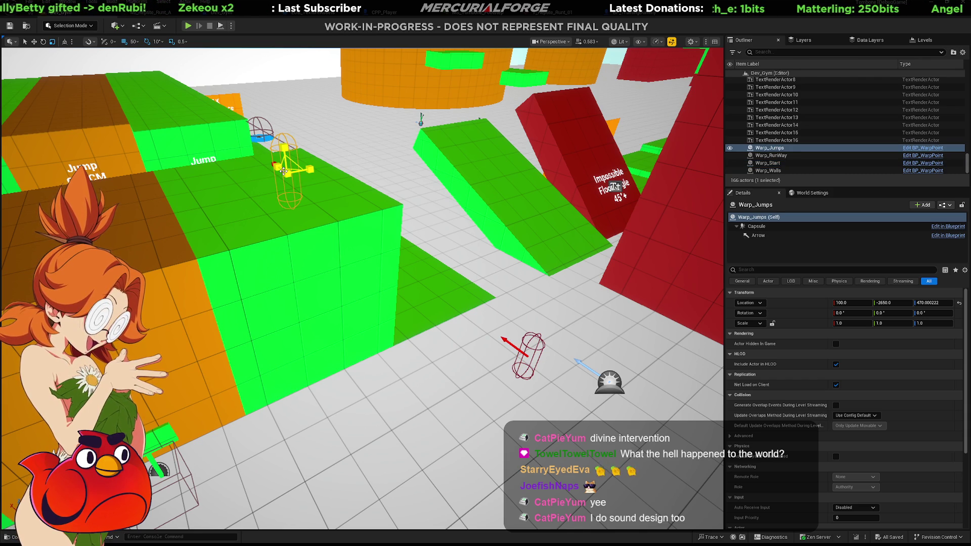
mouse_move(284, 171)
right_mouse_down()
mouse_move(276, 146)
mouse_move(631, 157)
right_mouse_up()
key("w")
key("s")
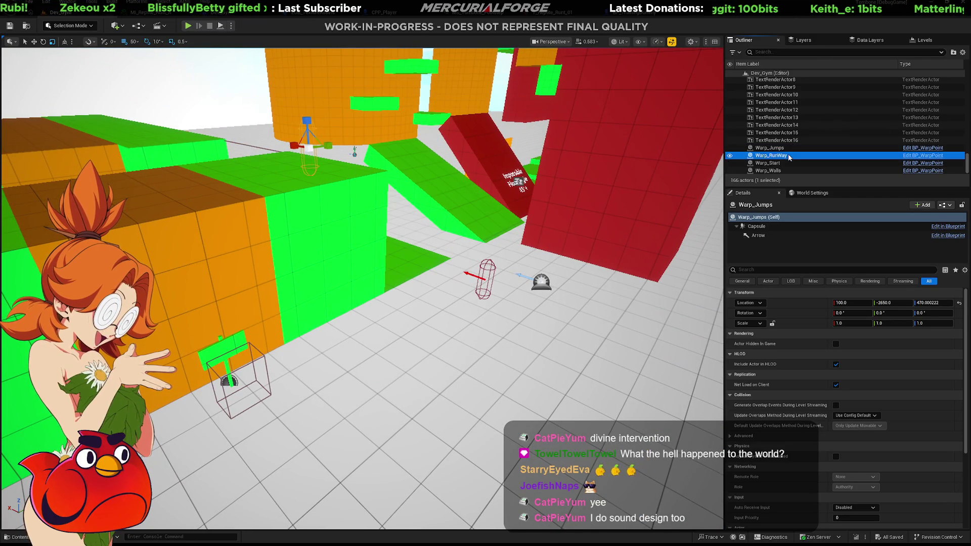
Step: Frame the Warp_Walls warp point, then show the Maps folder in the Content Drawer
left_click(781, 164)
double_click(773, 171)
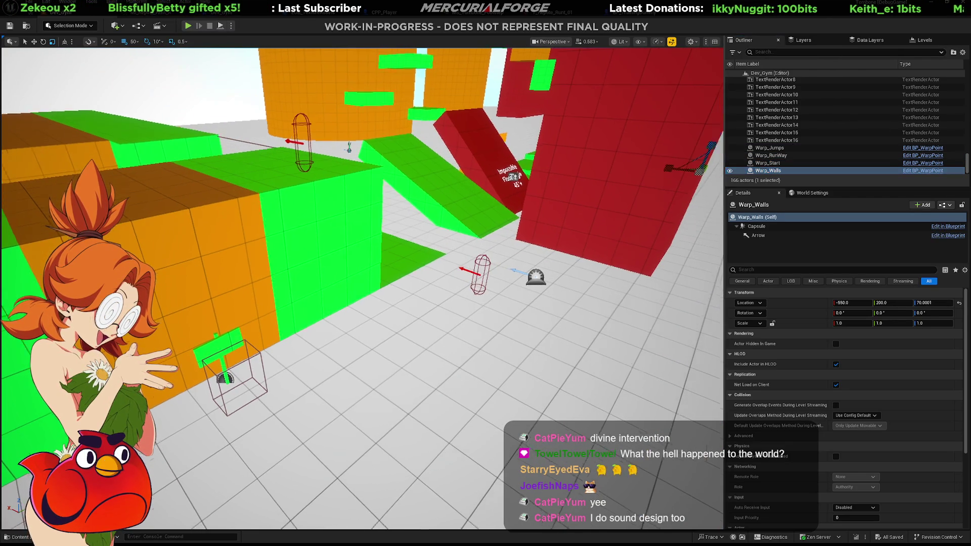
key("ctrl+space")
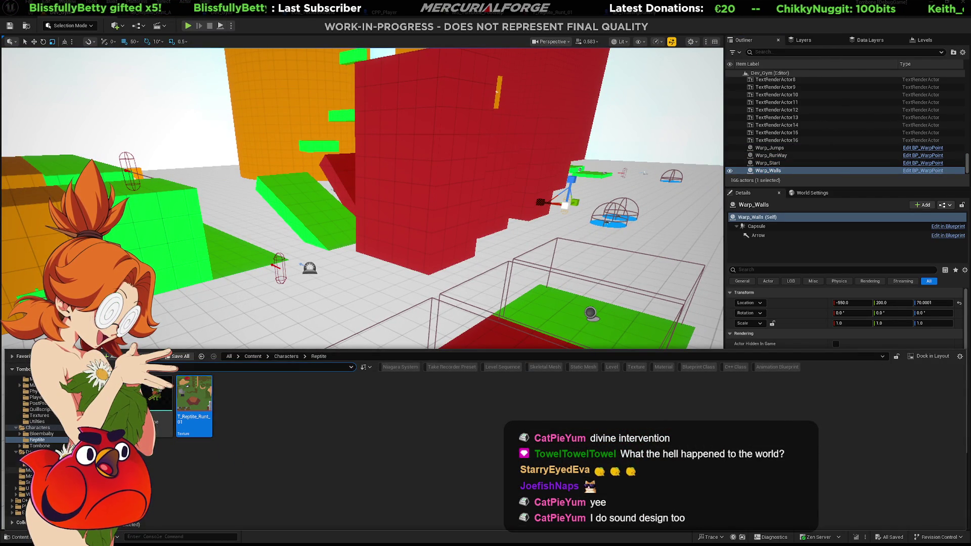
left_click(31, 470)
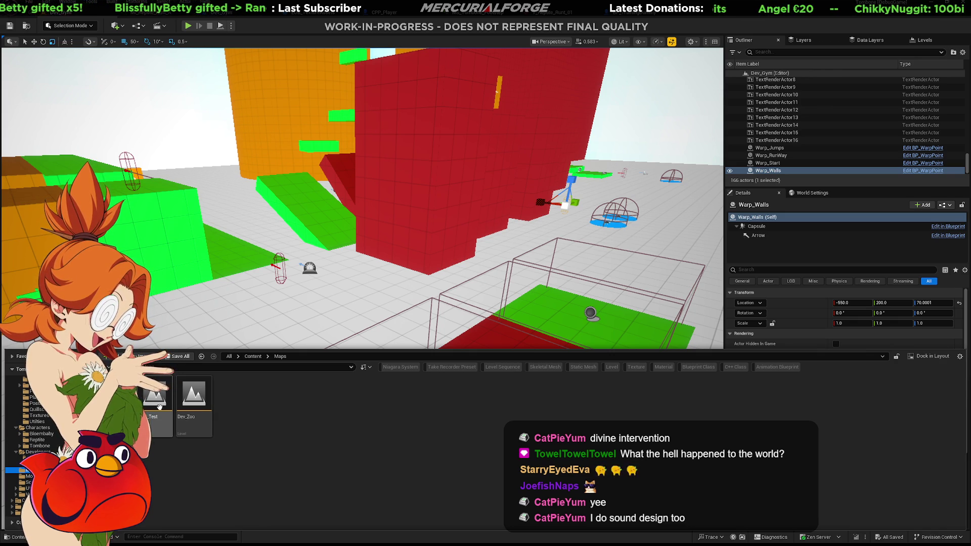
Step: Open DEV_Test and toggle the viewport exposure so the floor shows its grey grid
double_click(159, 406)
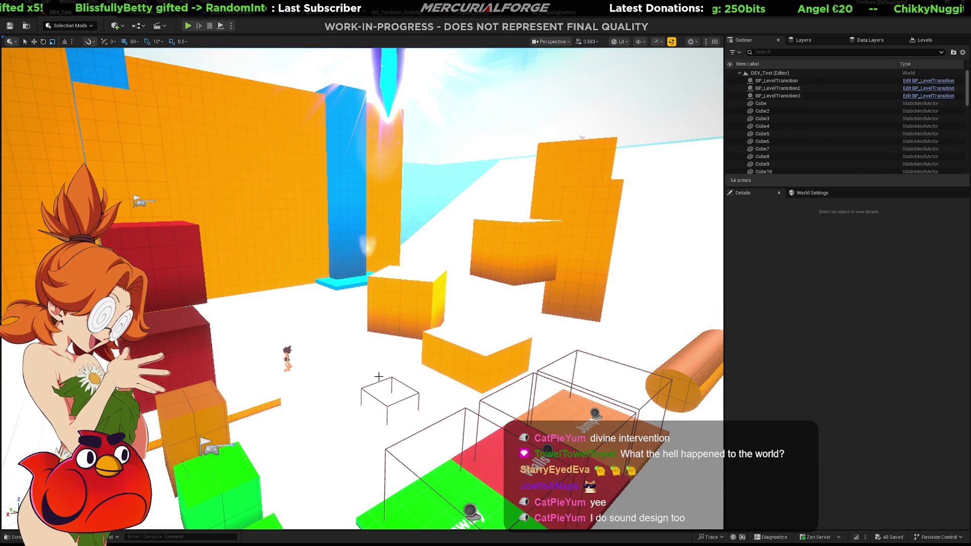
right_click_drag(347, 382, 656, 122)
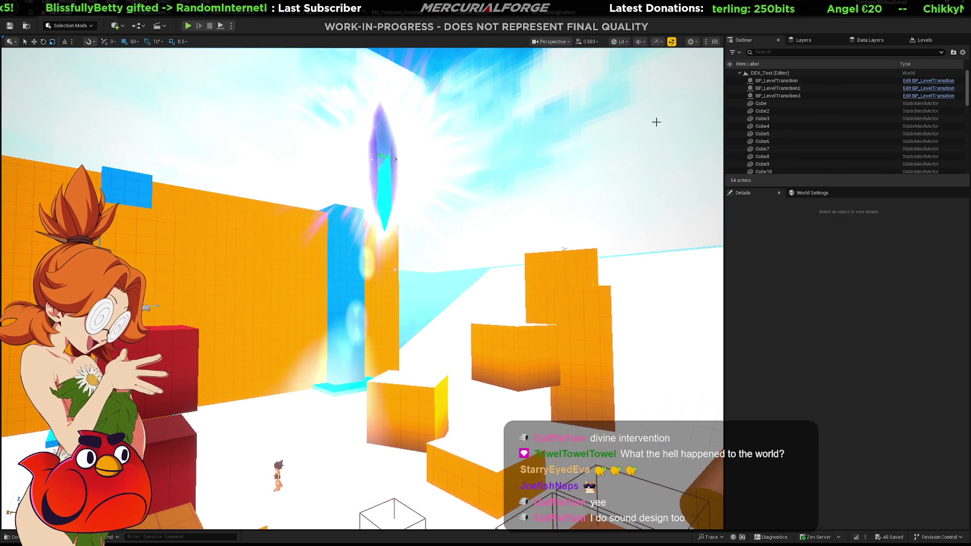
left_click(672, 43)
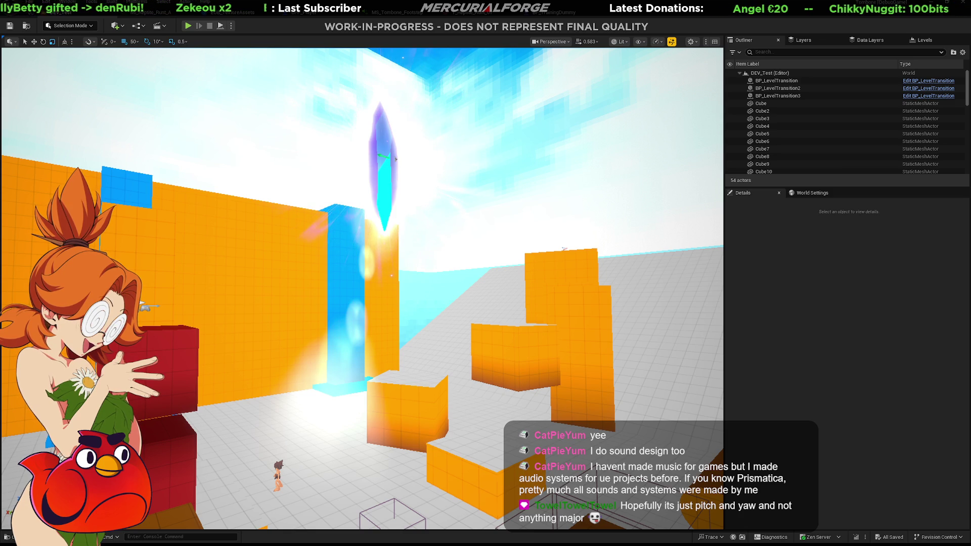
Step: Fly toward the Runway, Walls and Jumps pads, select the floor Cube, and set camera speed 1.5
mouse_move(527, 154)
right_mouse_down()
mouse_move(511, 220)
mouse_move(461, 230)
right_mouse_up()
mouse_move(527, 223)
right_mouse_down()
mouse_move(511, 223)
mouse_move(526, 223)
right_mouse_up()
left_click(448, 334)
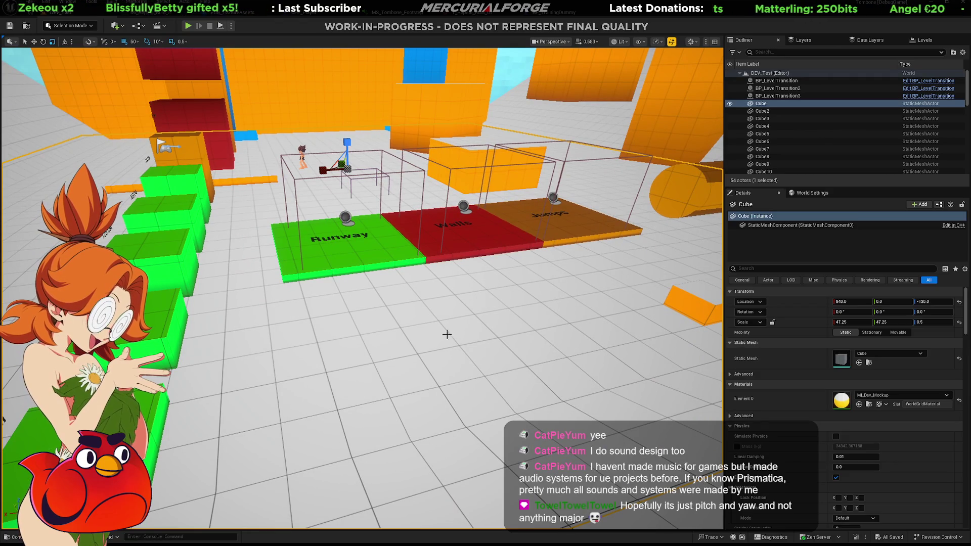
mouse_move(447, 333)
right_mouse_down()
mouse_move(448, 303)
mouse_move(420, 369)
mouse_move(354, 349)
mouse_move(354, 372)
right_mouse_up()
scroll(405, 364, "up", 3)
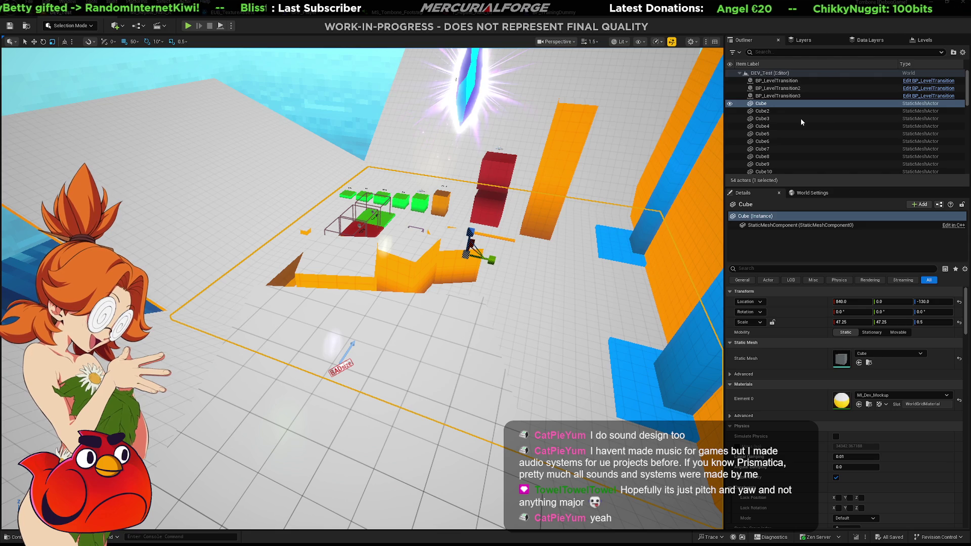
left_click(387, 448)
key("alt+p")
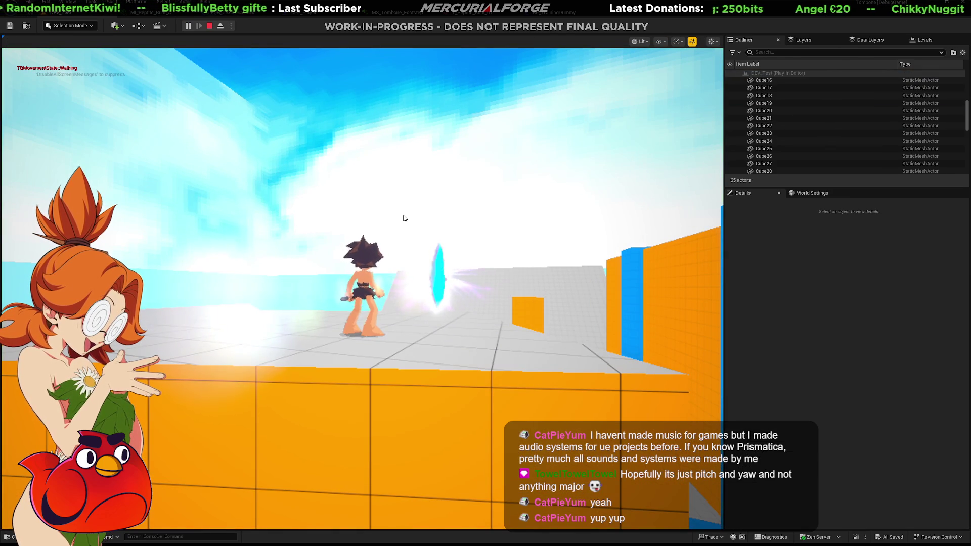
key("w")
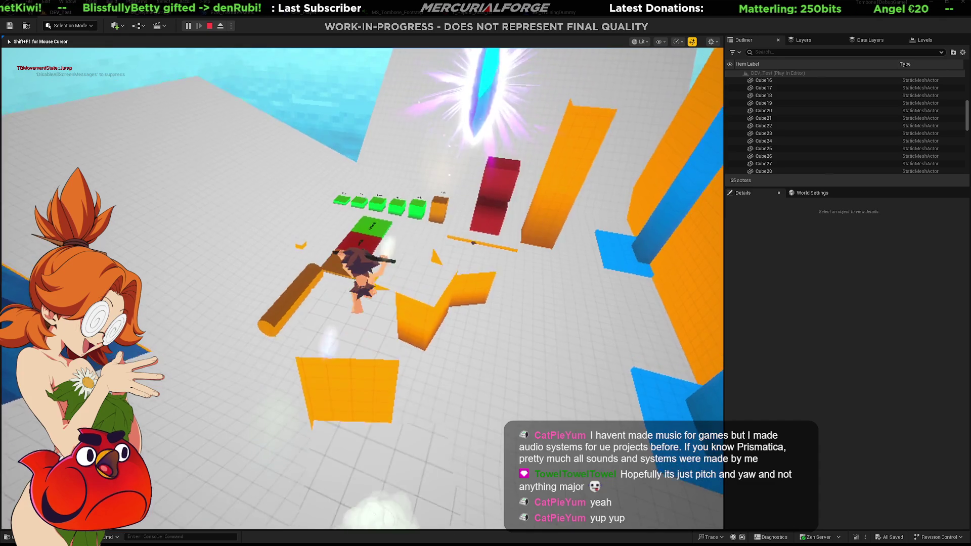
key("space")
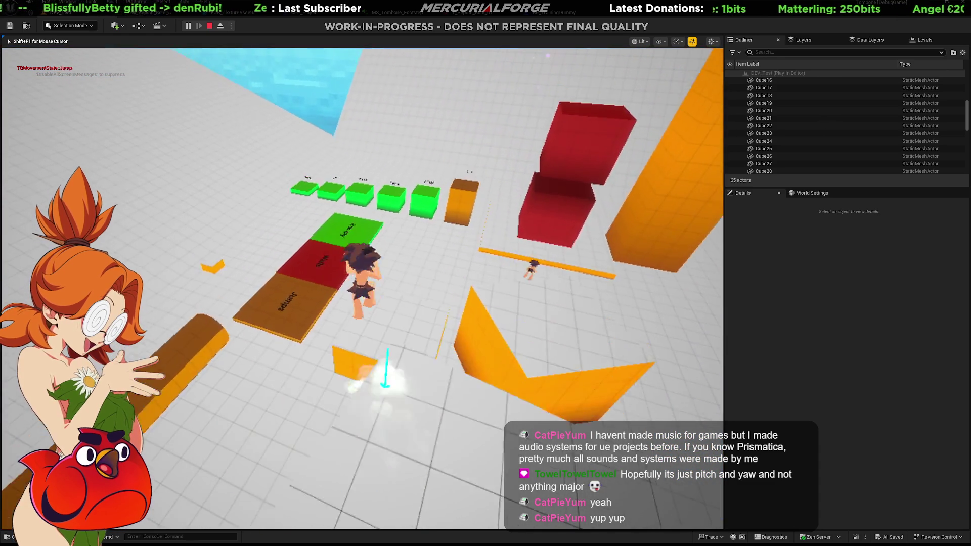
key("w")
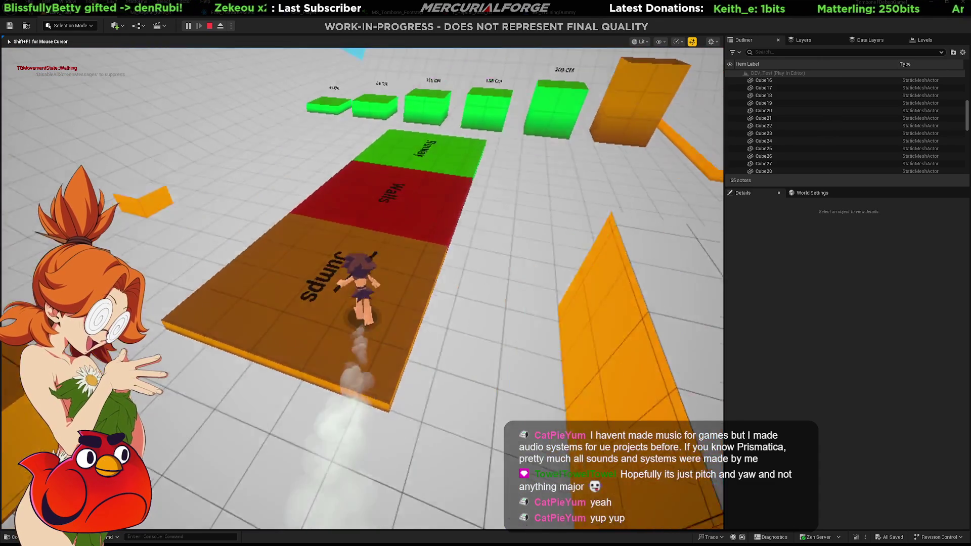
key("Escape")
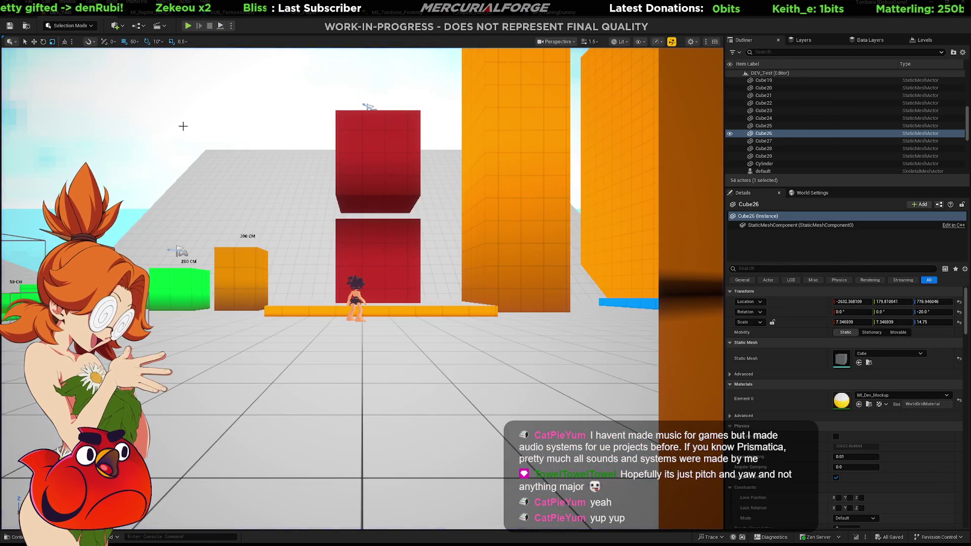
mouse_move(359, 91)
right_mouse_down()
mouse_move(356, 66)
mouse_move(354, 243)
mouse_move(354, 212)
right_mouse_up()
Step: Inspect BP_LevelTransition3's Start Tag Map.Gym.Jumps, then show the Maps folder
left_click(357, 152)
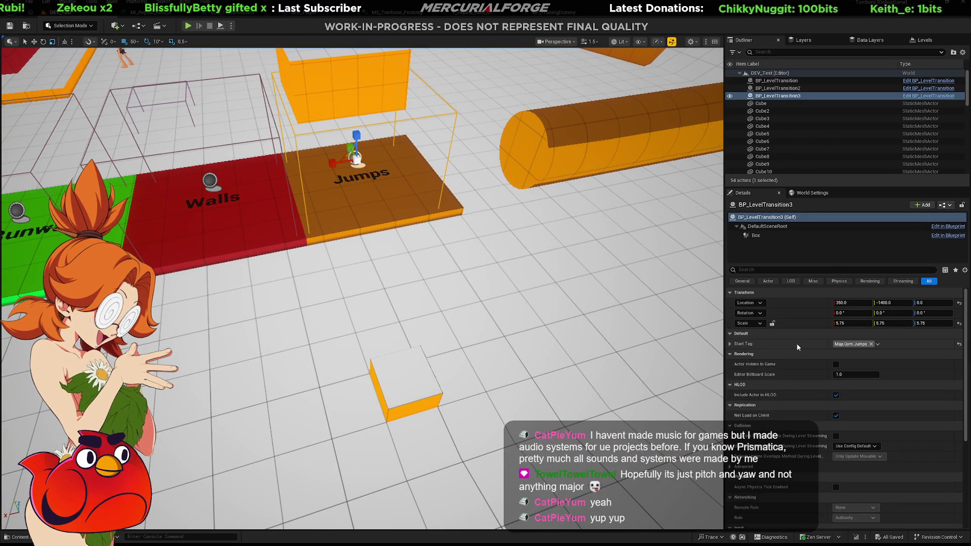
left_click(729, 345)
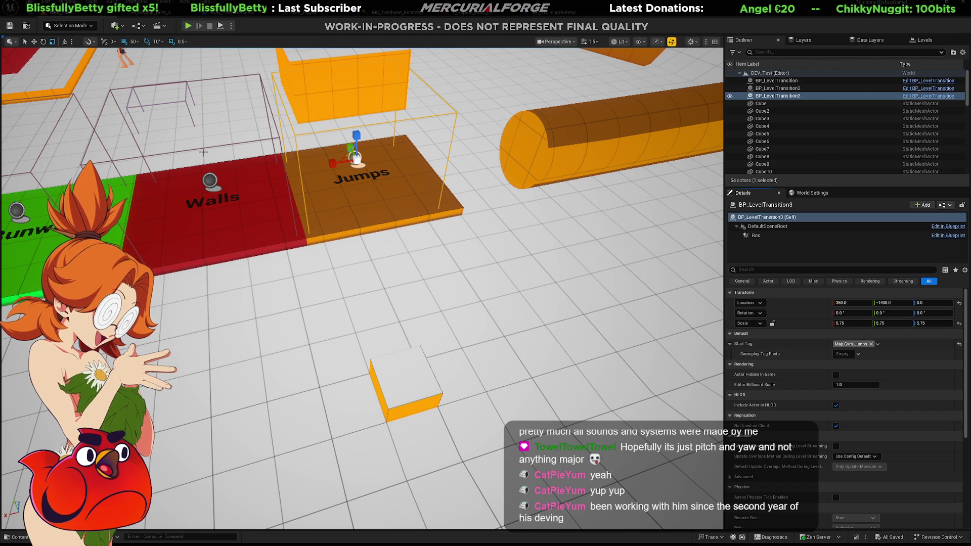
key("ctrl+space")
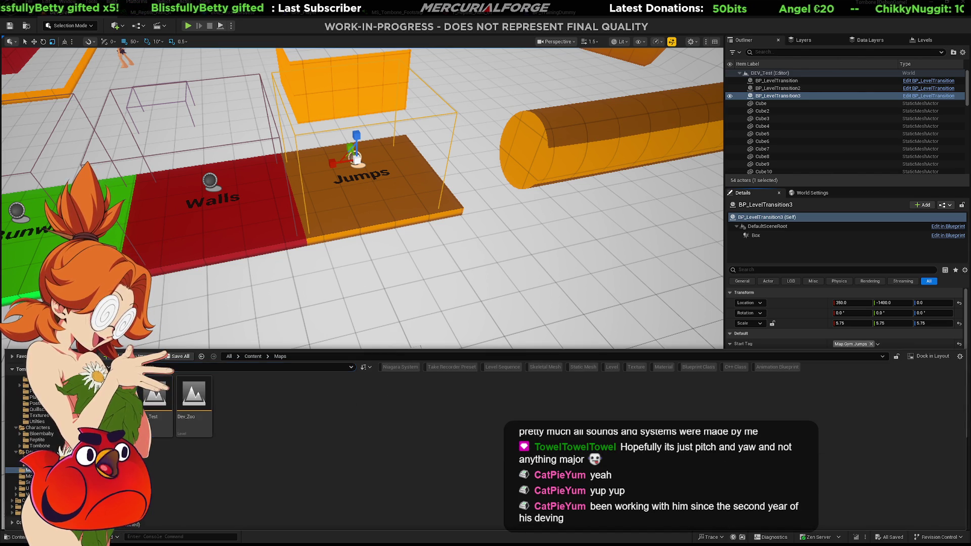
Step: Open Dev_Gym, filter the Outliner by 'jump', and frame the Warp_Jumps warp point
double_click(116, 400)
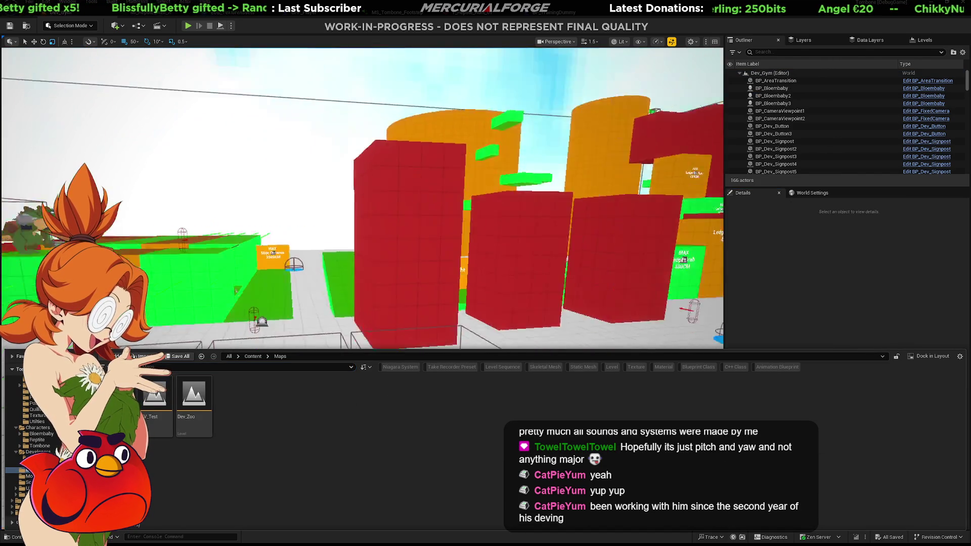
mouse_move(493, 280)
right_mouse_down()
mouse_move(571, 119)
mouse_move(506, 167)
mouse_move(480, 156)
right_mouse_up()
left_click(795, 53)
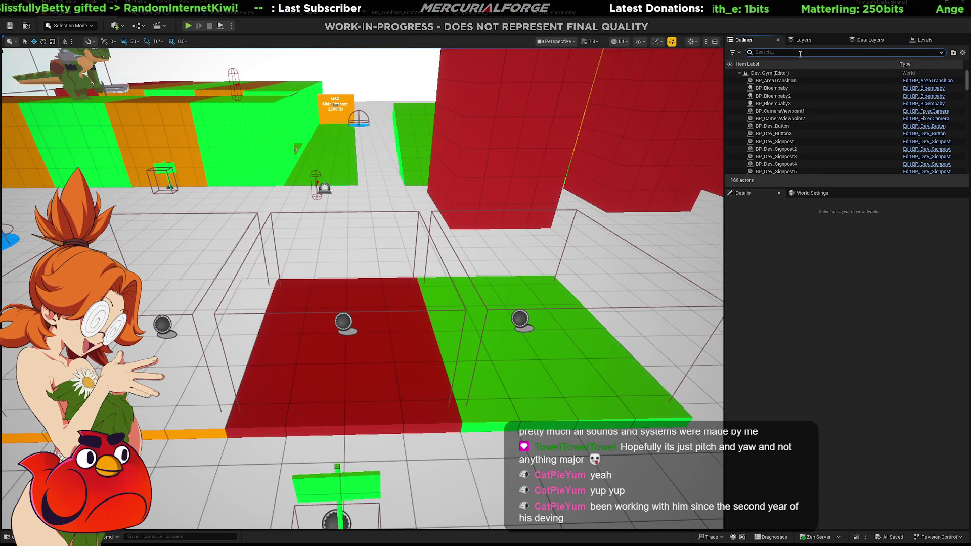
type("ju")
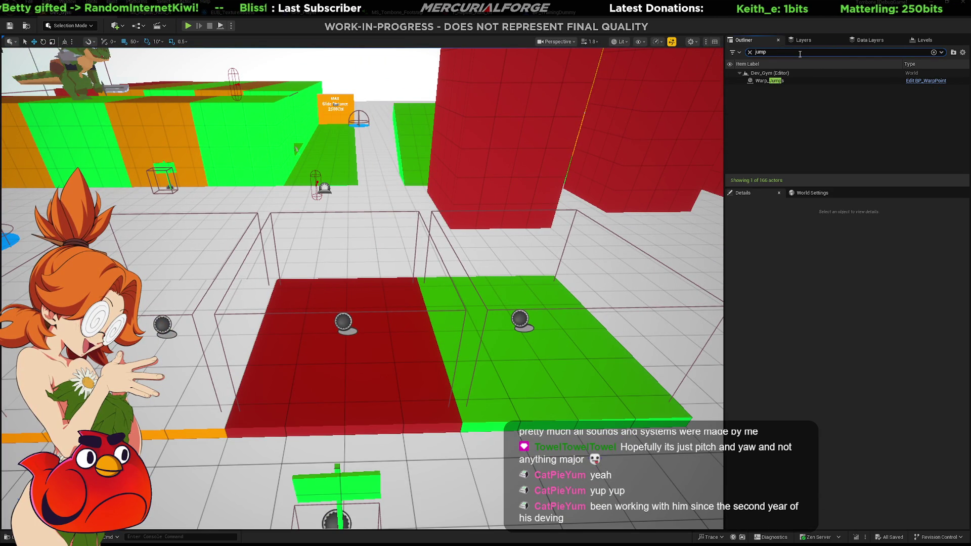
type("mp")
double_click(780, 83)
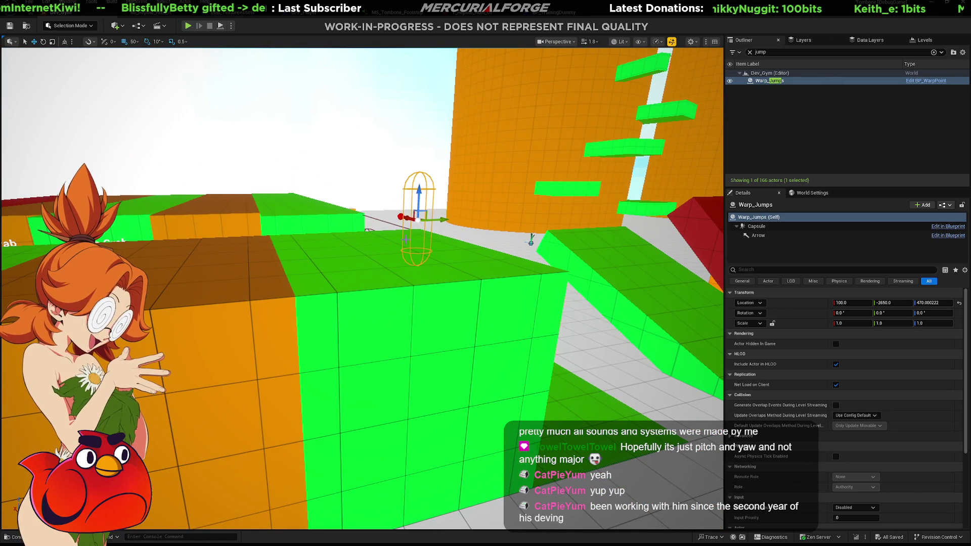
left_click(419, 220)
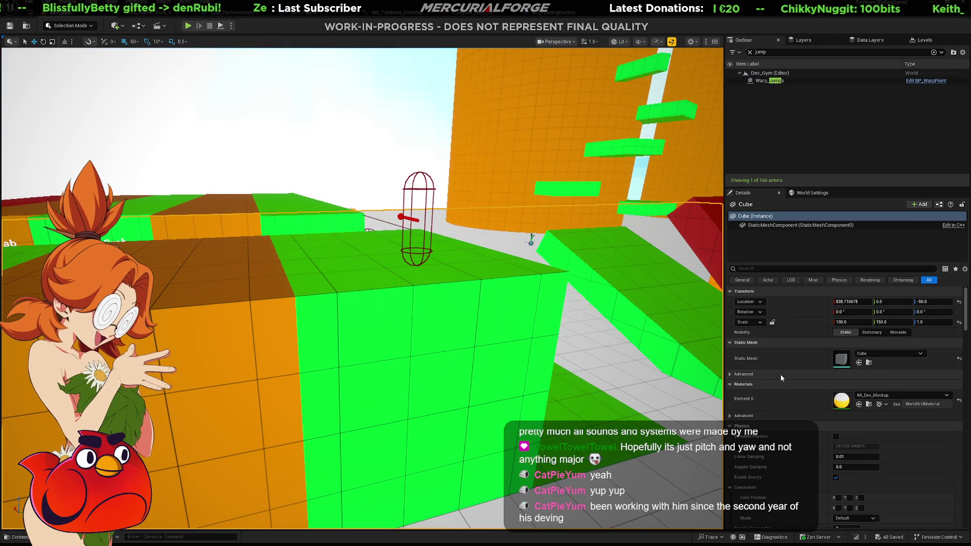
scroll(781, 374, "down", 3)
scroll(782, 375, "down", 3)
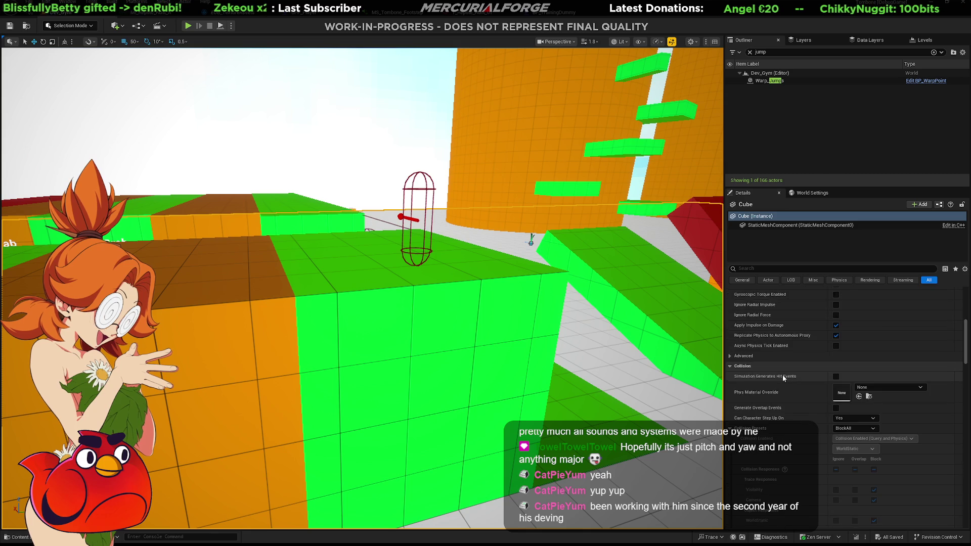
scroll(782, 378, "up", 5)
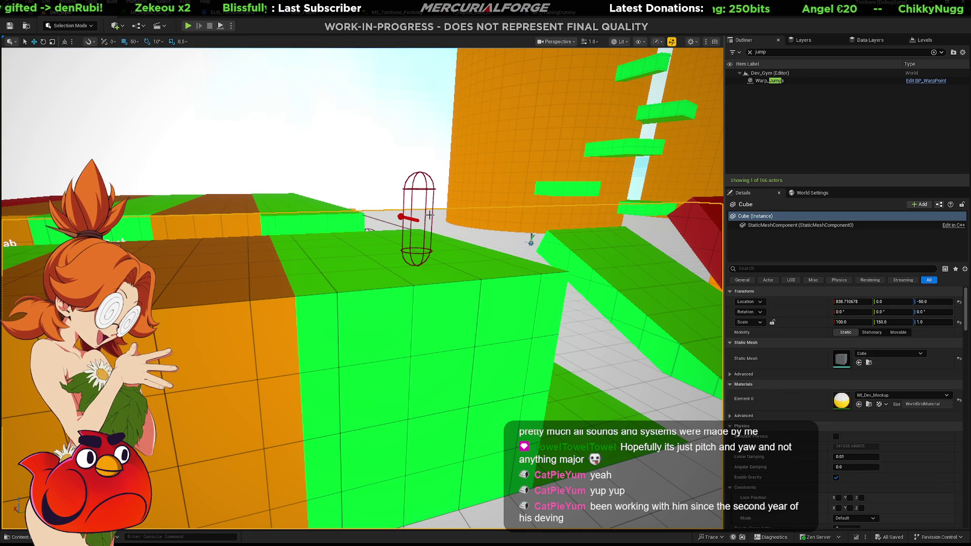
left_click(395, 279)
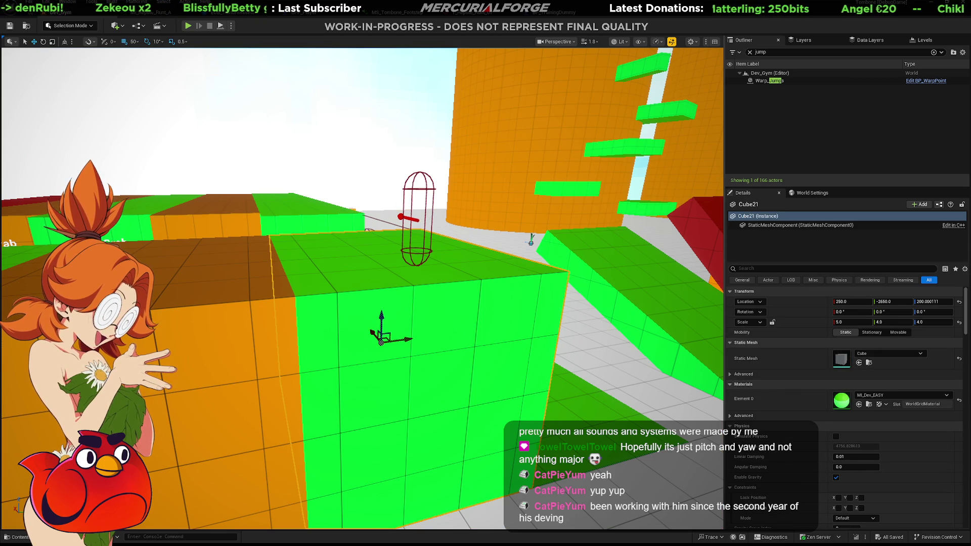
left_click(416, 220)
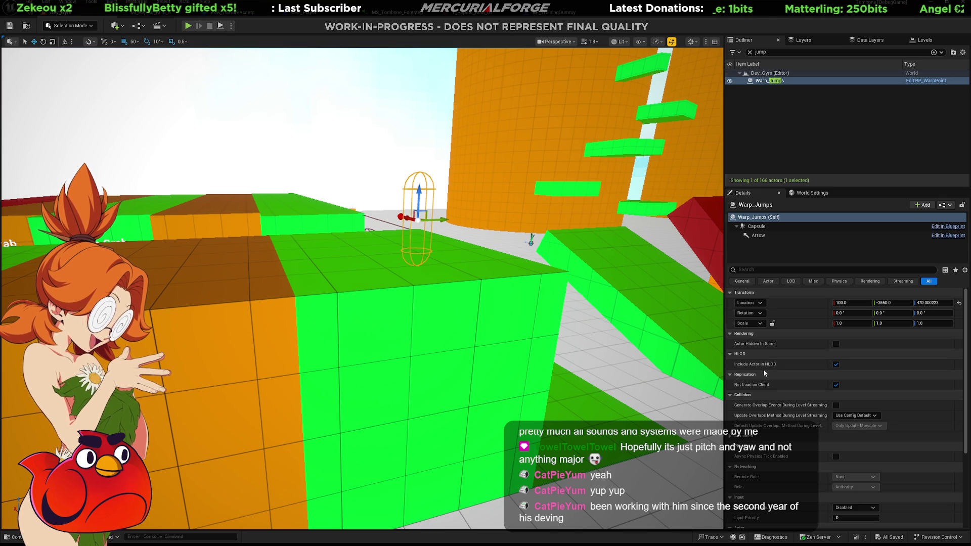
scroll(764, 369, "down", 3)
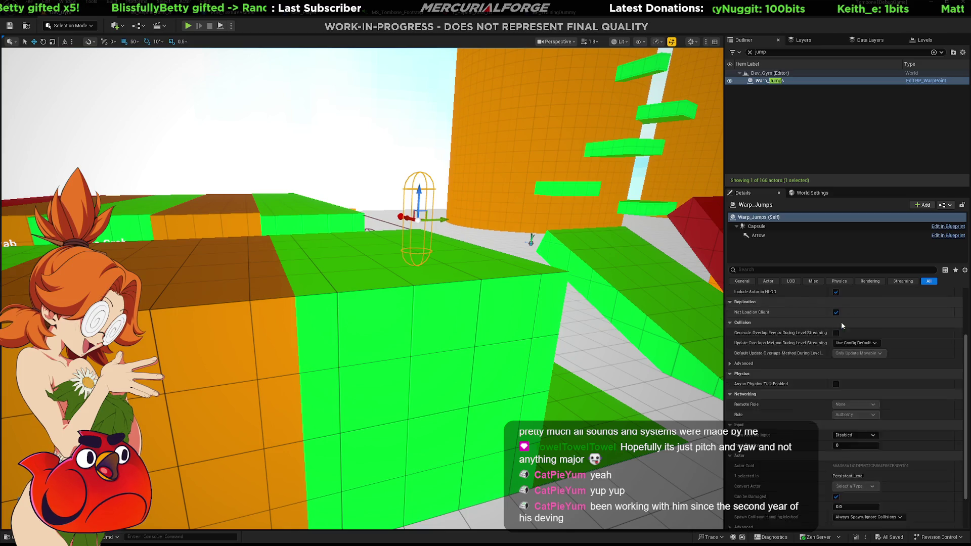
scroll(821, 421, "up", 3)
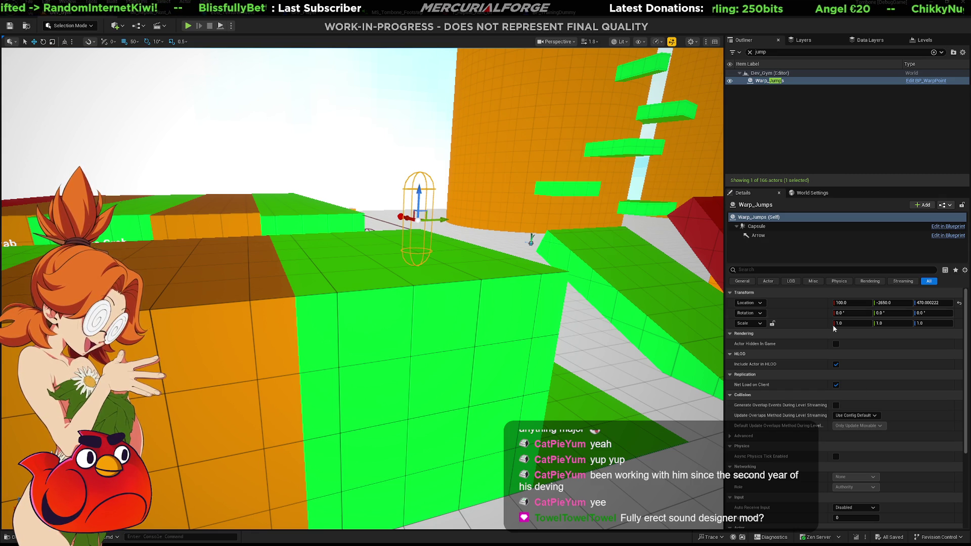
Step: Select TBPlayerStart4 on the red Ledge Clamber block and clear the Outliner's jump filter
mouse_move(404, 304)
right_mouse_down()
mouse_move(384, 294)
mouse_move(398, 314)
right_mouse_up()
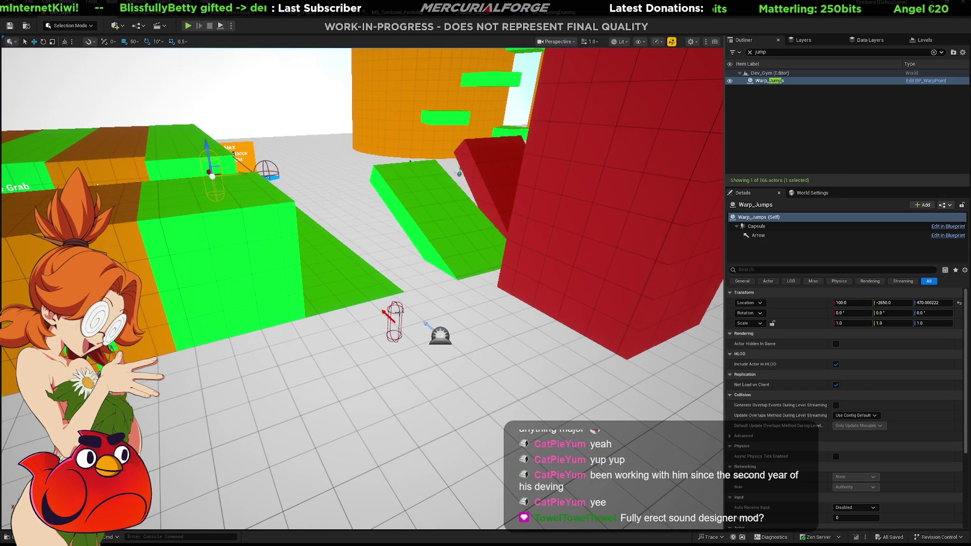
left_click(399, 312)
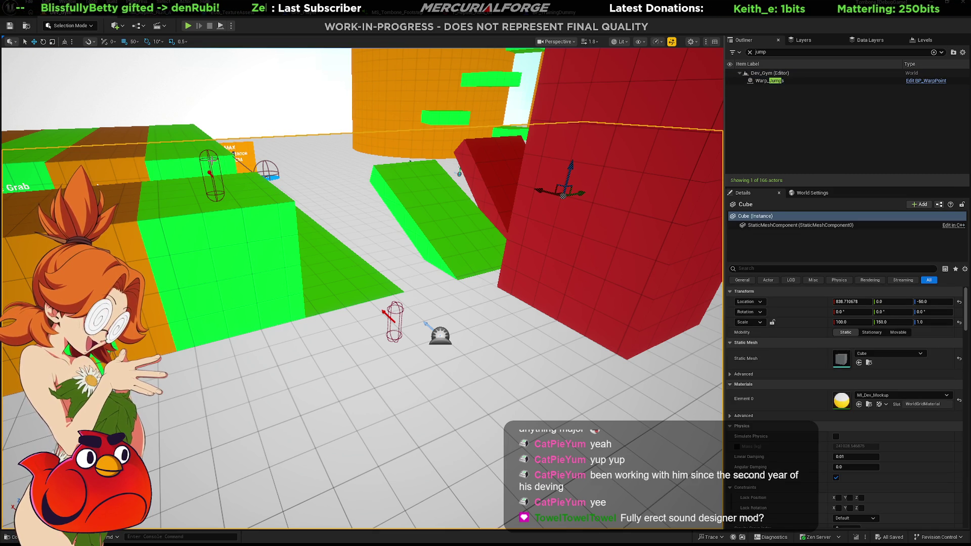
left_click(208, 161)
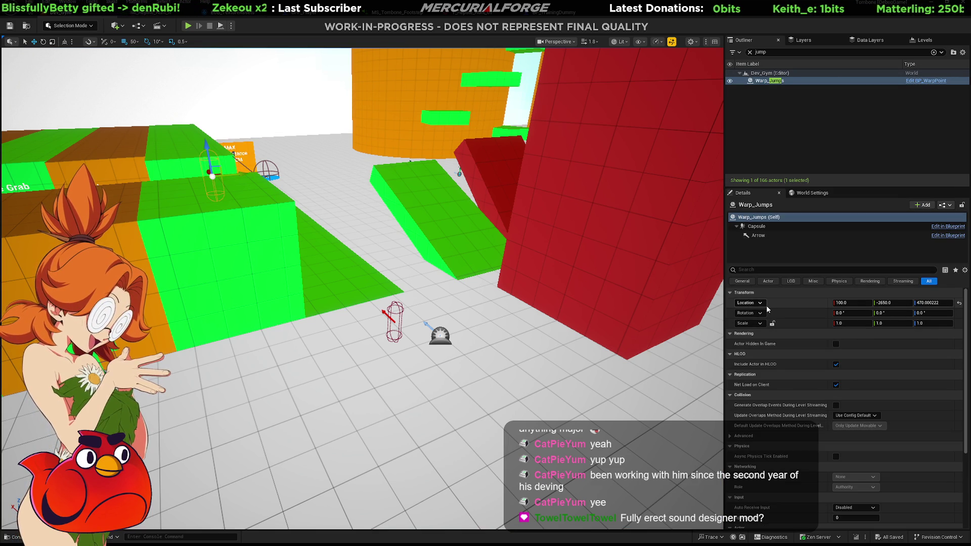
right_click_drag(567, 264, 450, 266)
left_click(432, 199)
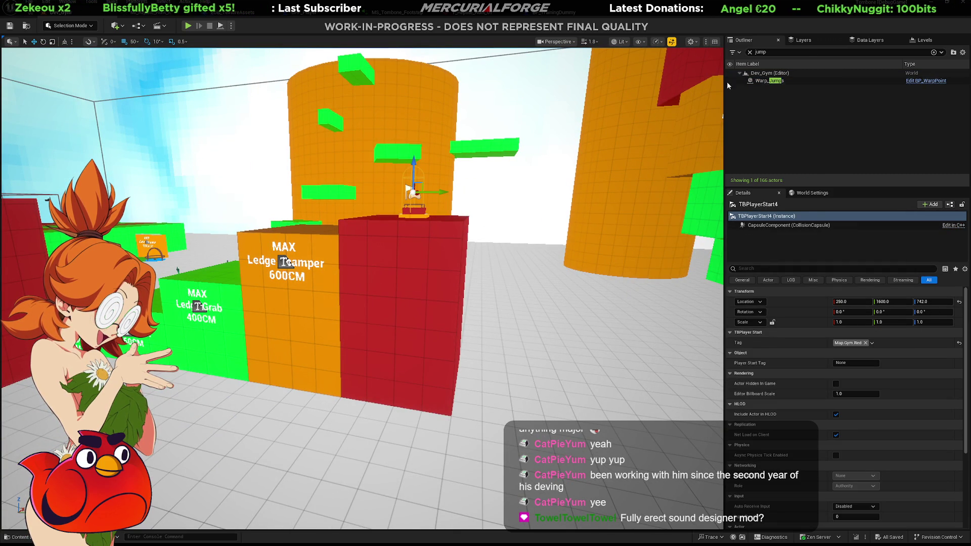
left_click(750, 52)
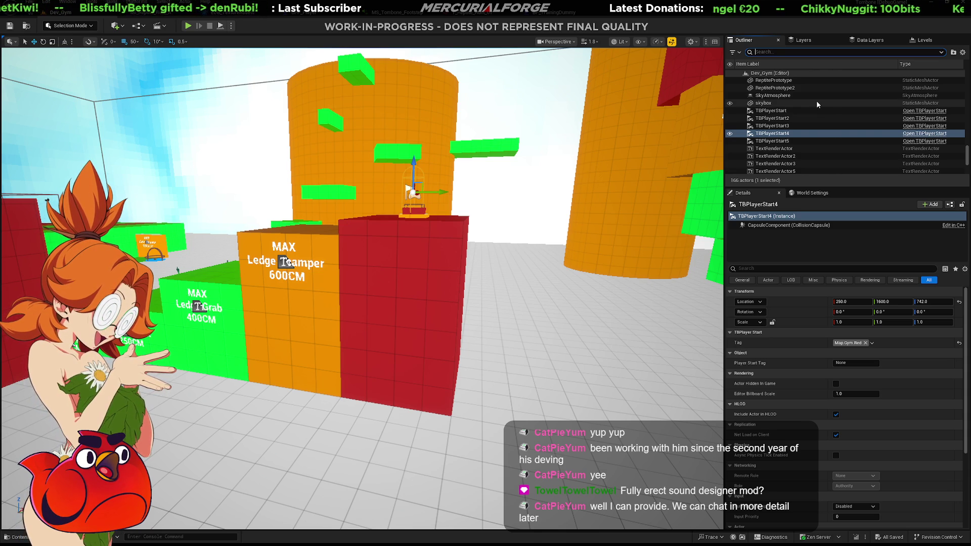
Step: Frame the viewport on TBPlayerStart2 from the Outliner
mouse_move(456, 201)
right_mouse_down()
mouse_move(516, 205)
mouse_move(456, 215)
mouse_move(444, 196)
mouse_move(435, 208)
mouse_move(429, 192)
mouse_move(501, 209)
right_mouse_up()
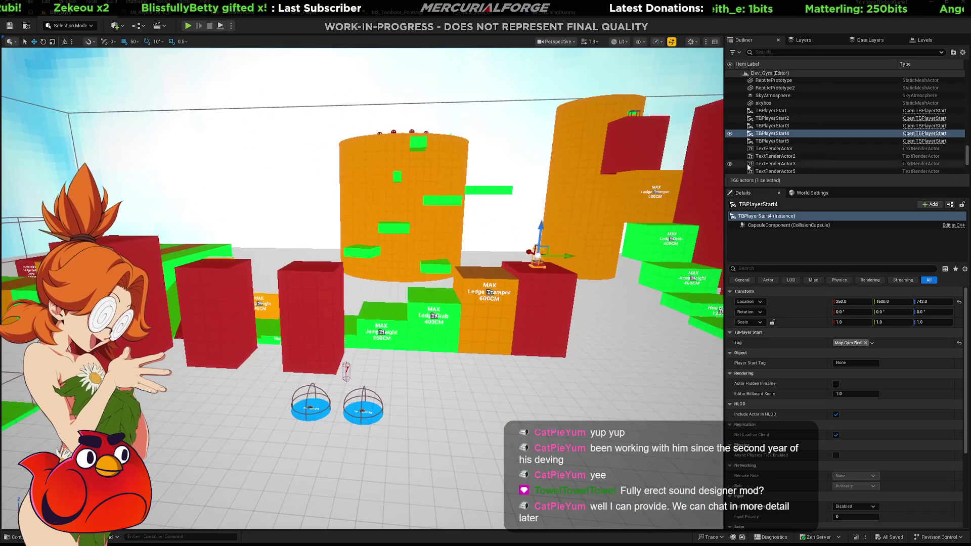
double_click(773, 141)
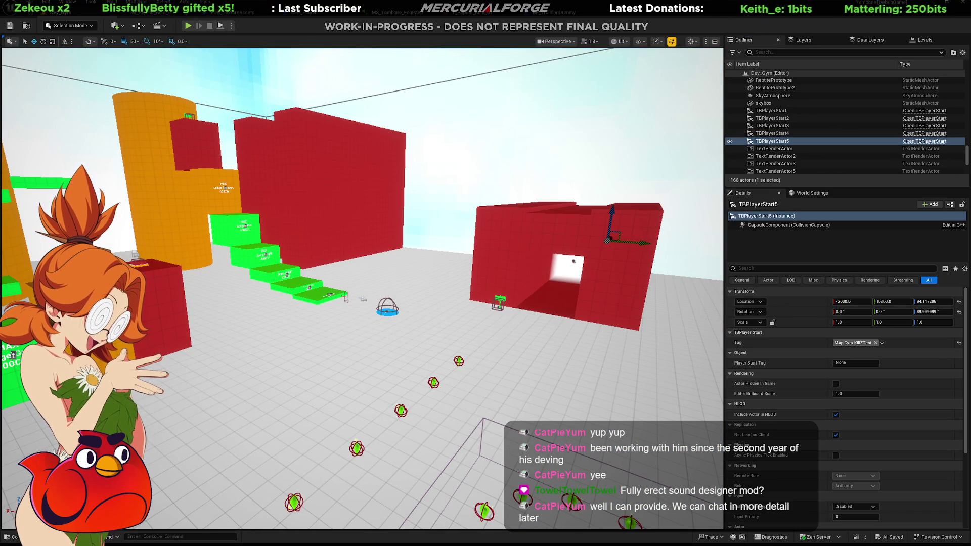
left_click(779, 125)
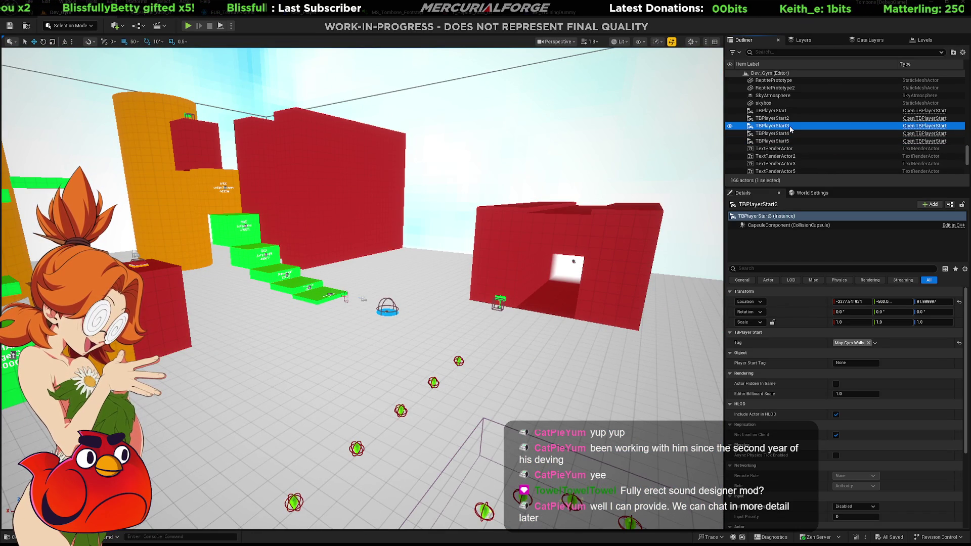
left_click(774, 118)
double_click(773, 117)
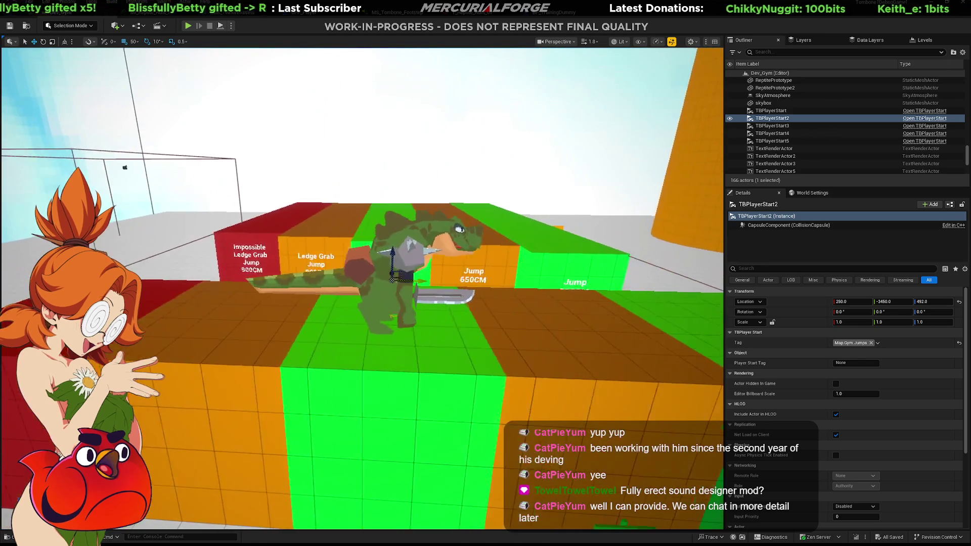
Step: Slide ReptilePrototype2 along the jump platforms to Y -3999.99 and launch Play In Editor
mouse_move(362, 288)
right_mouse_down()
mouse_move(349, 293)
mouse_move(362, 289)
right_mouse_up()
mouse_move(318, 246)
right_mouse_down()
mouse_move(323, 253)
mouse_move(317, 246)
right_mouse_up()
left_click(366, 254)
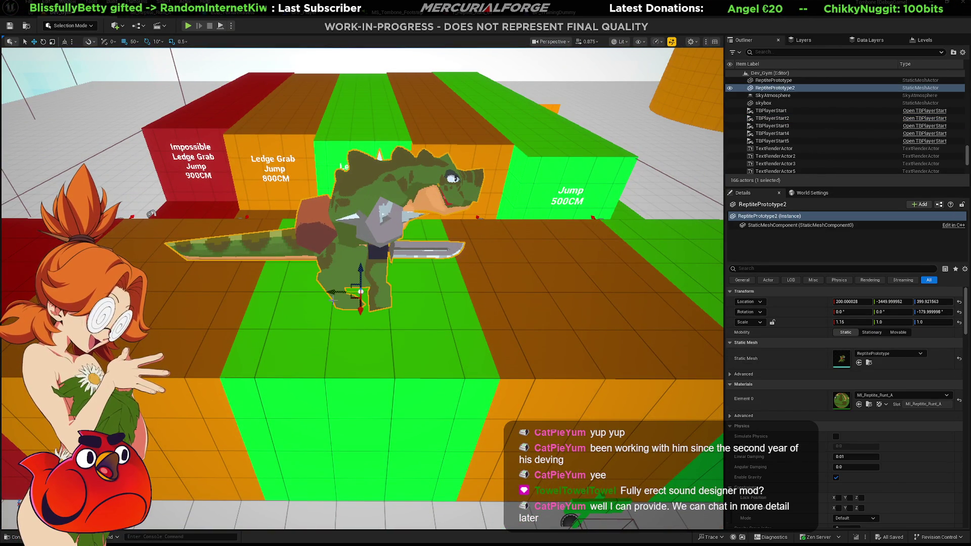
left_click_drag(333, 299, 21, 299)
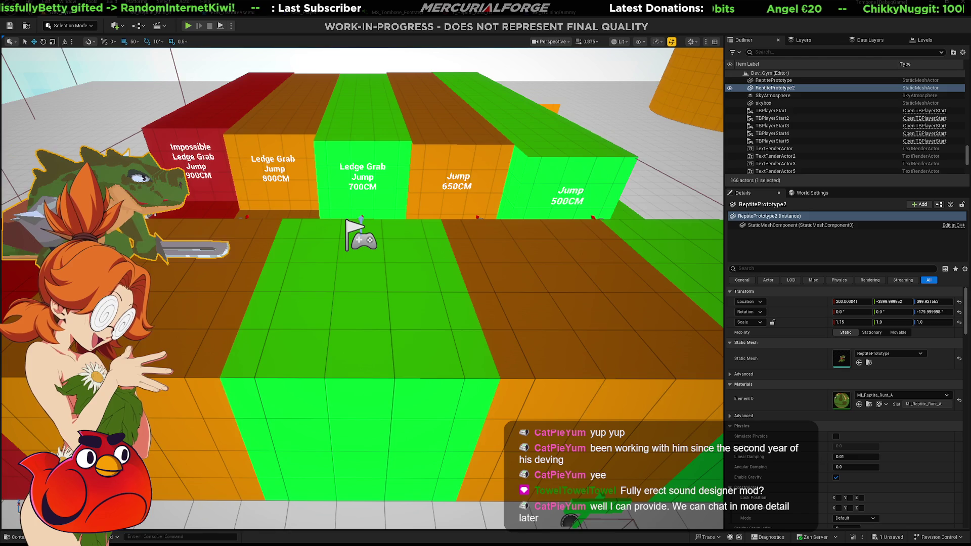
right_click_drag(450, 331, 450, 332)
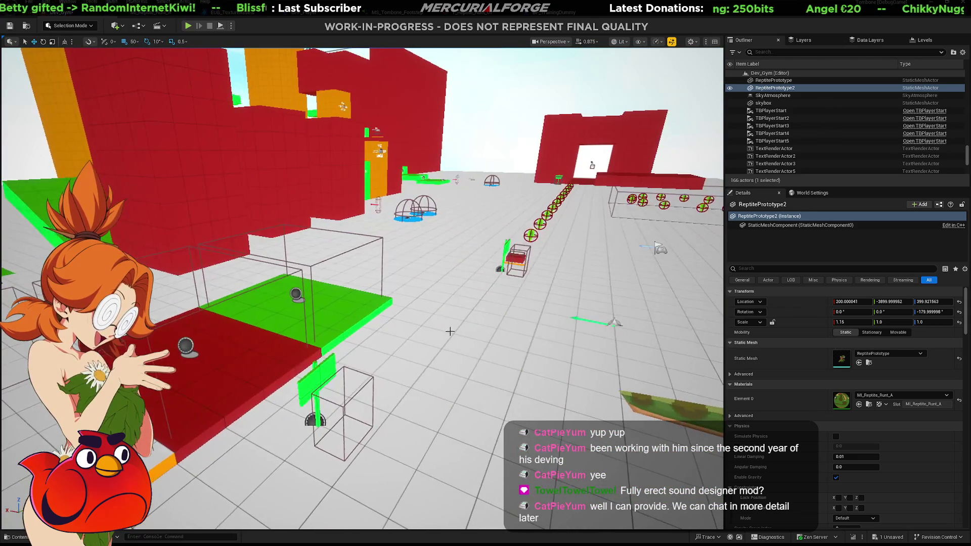
key("alt+p")
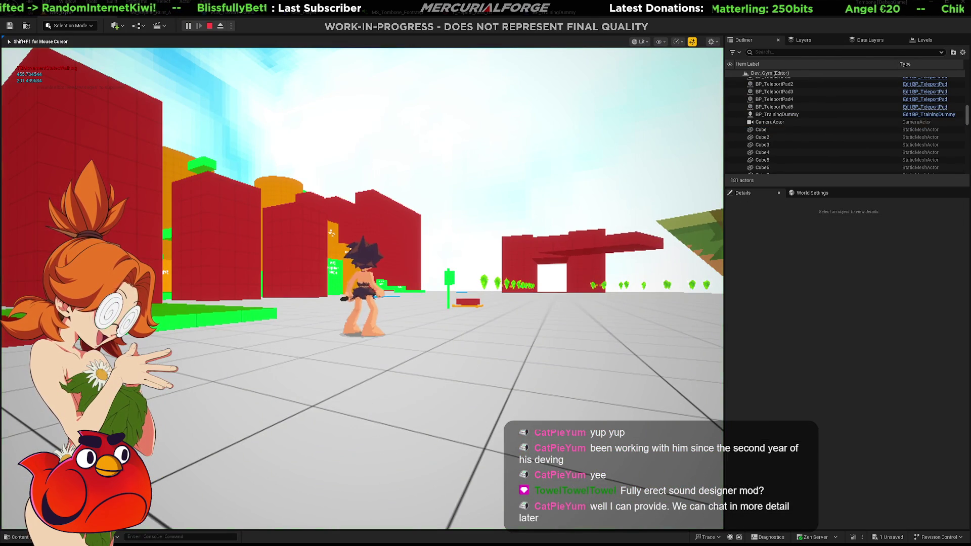
Step: Run the character across the gym floor, over the Jumps pad and onto the green blocks
key("w")
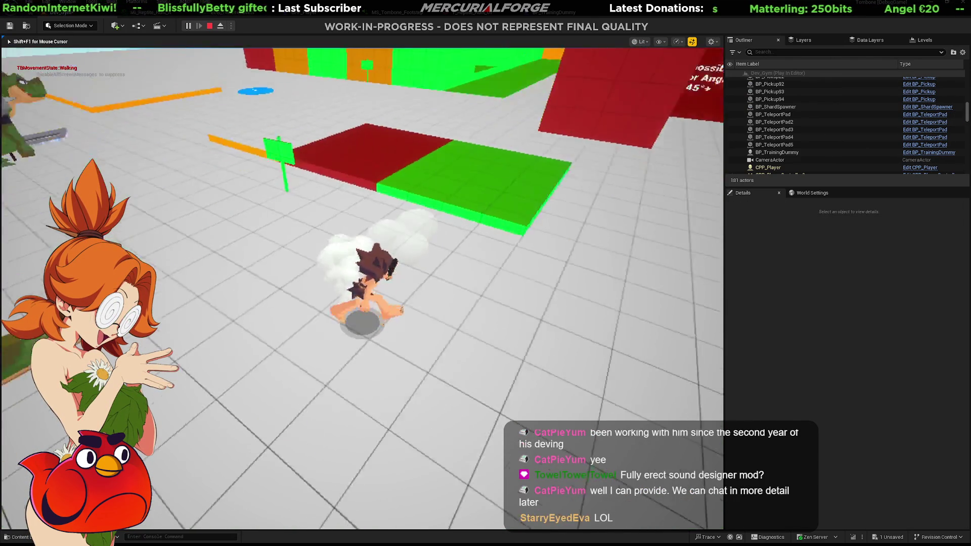
key("w")
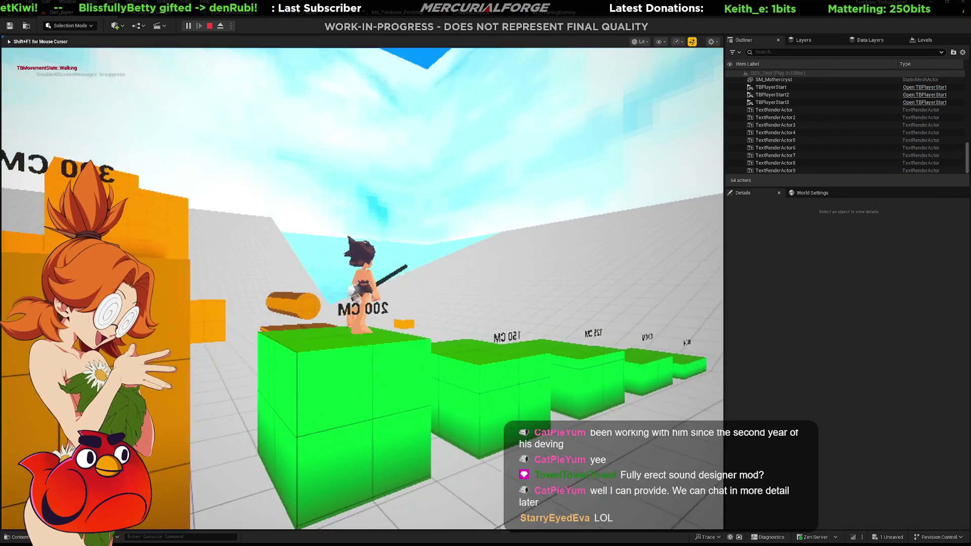
key("w")
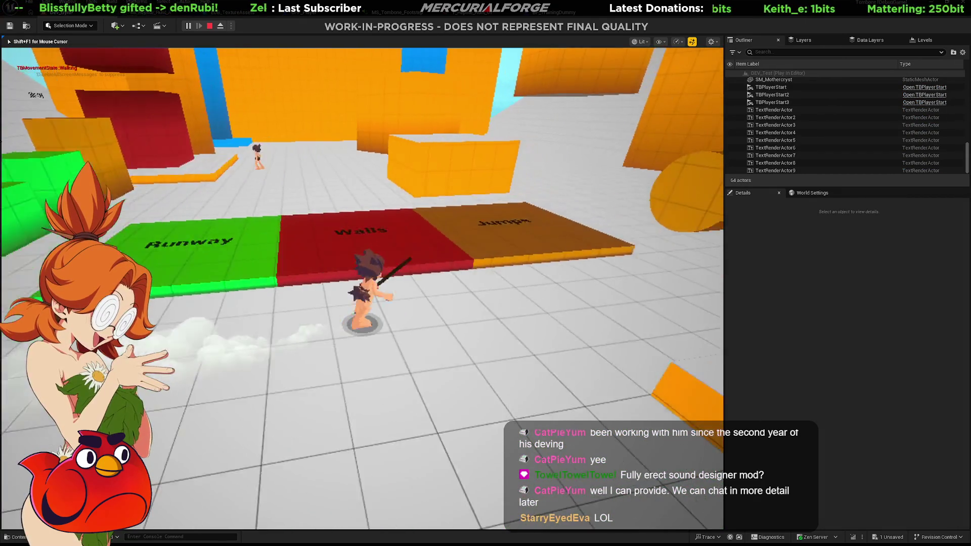
key("w")
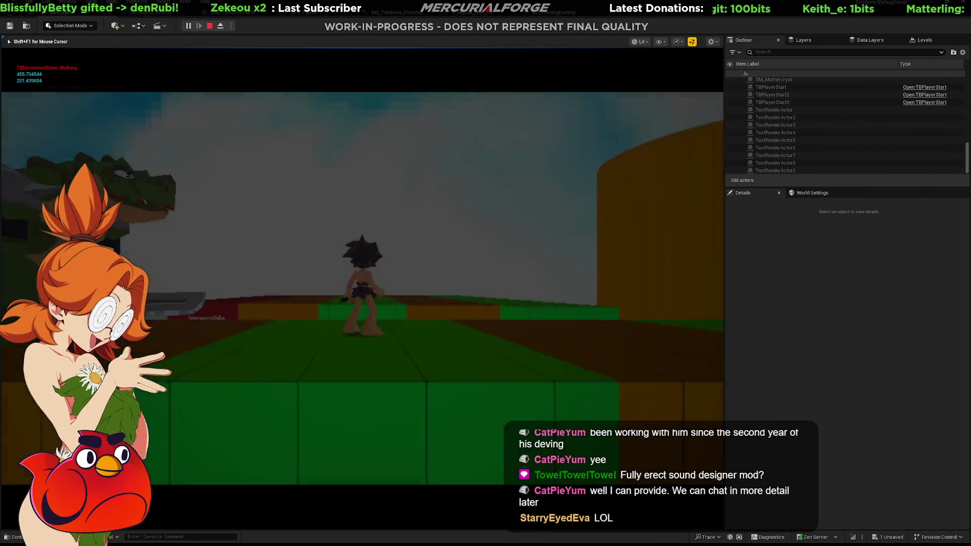
key("w")
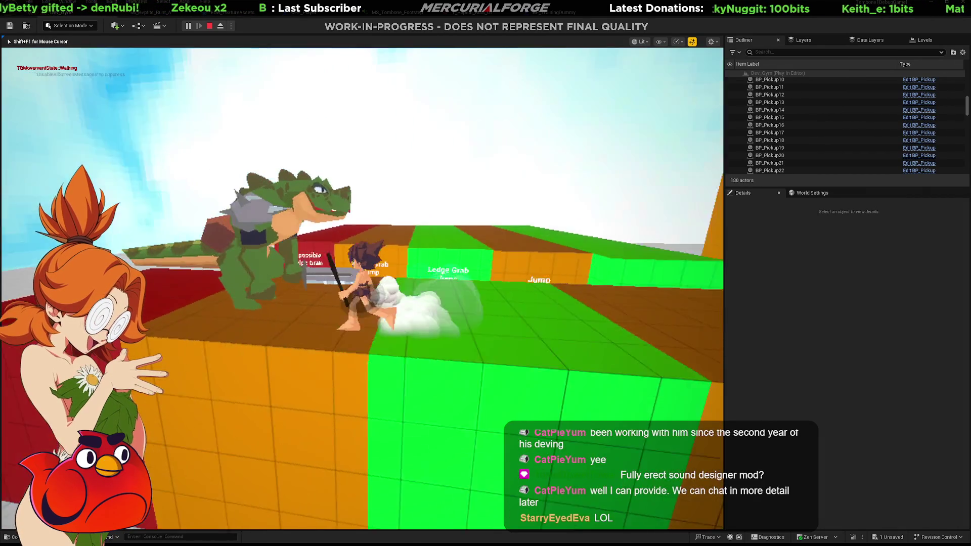
key("w")
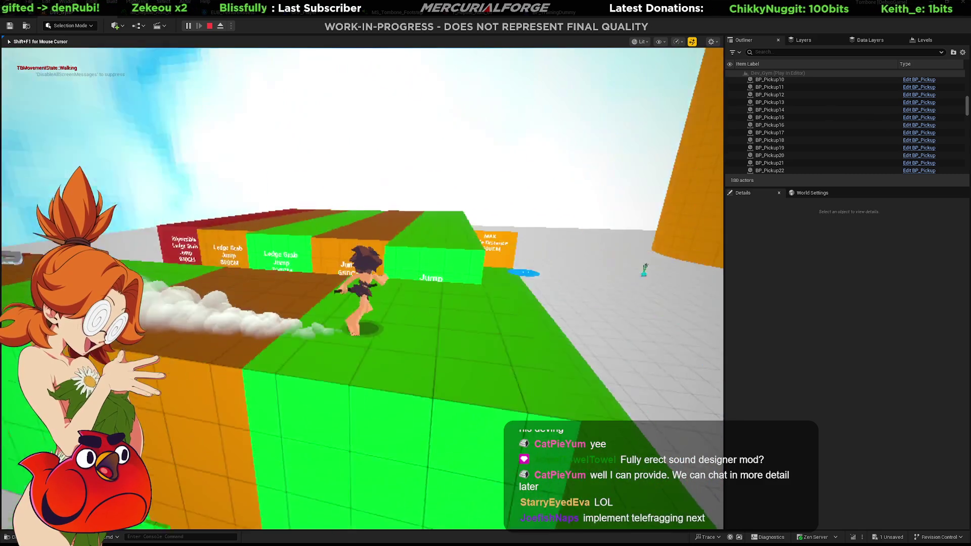
key("w")
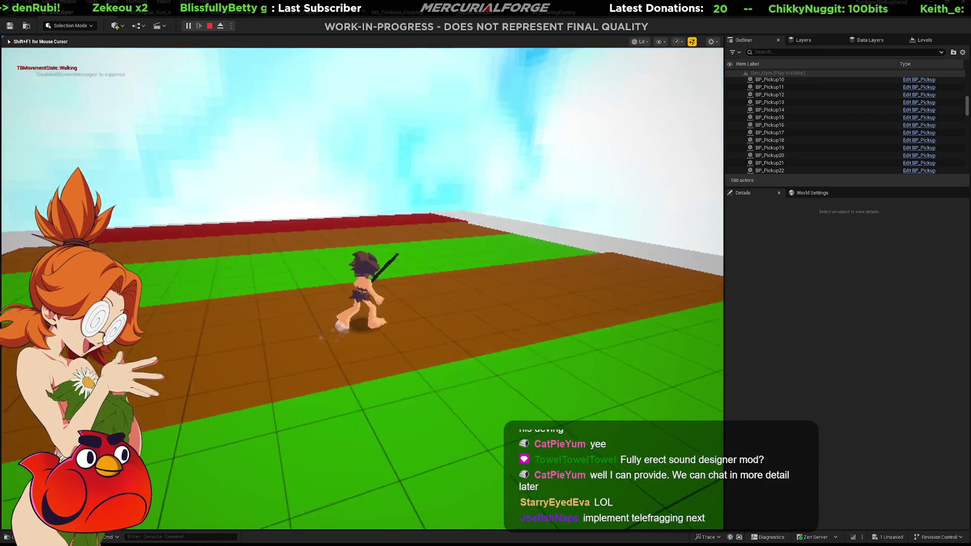
key("w")
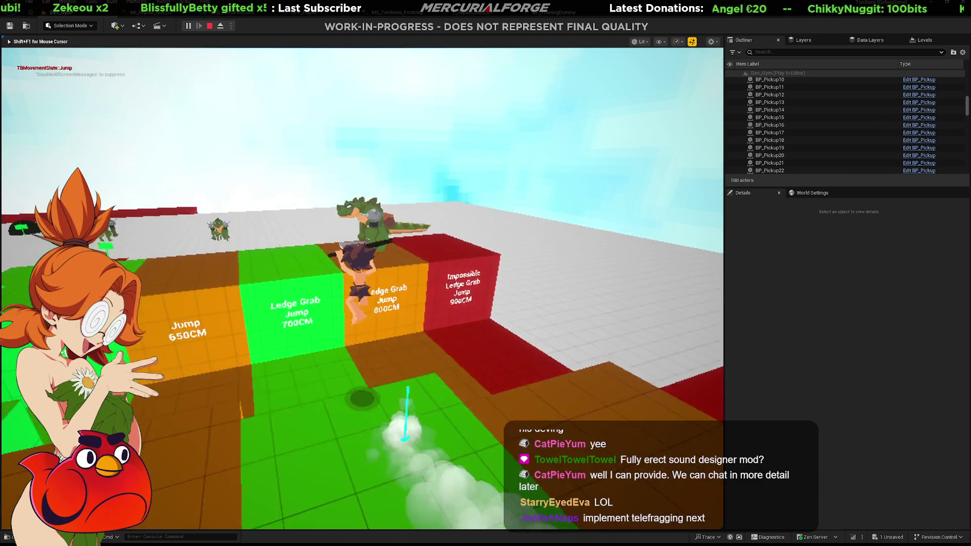
key("w")
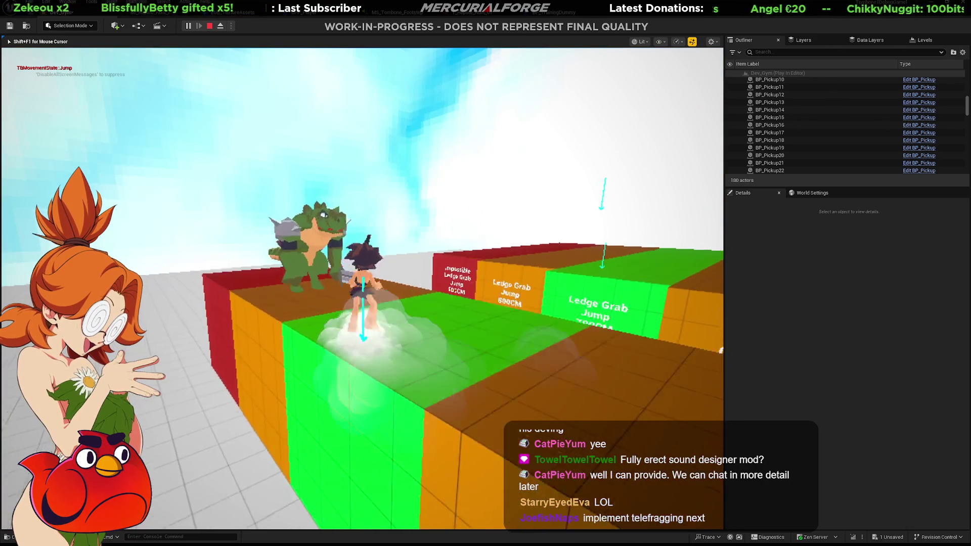
Step: Face the Ledge Grab blocks, dash and jump onto the green ledge near the reptile
key("w")
key("shift")
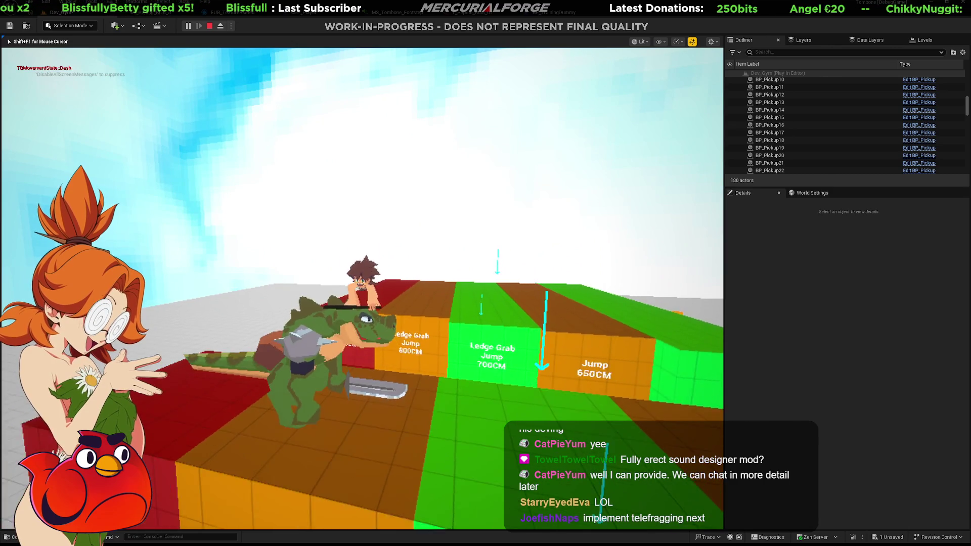
key("w")
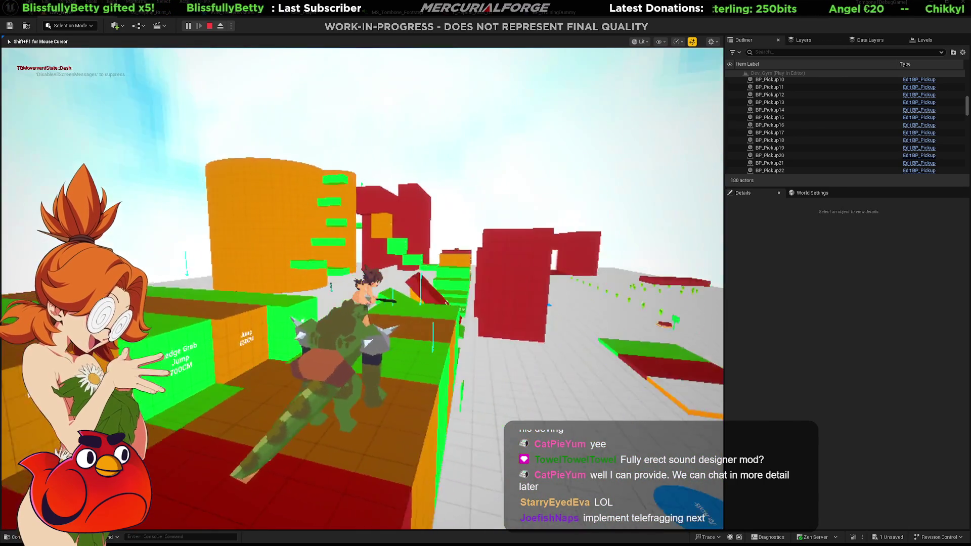
key("w")
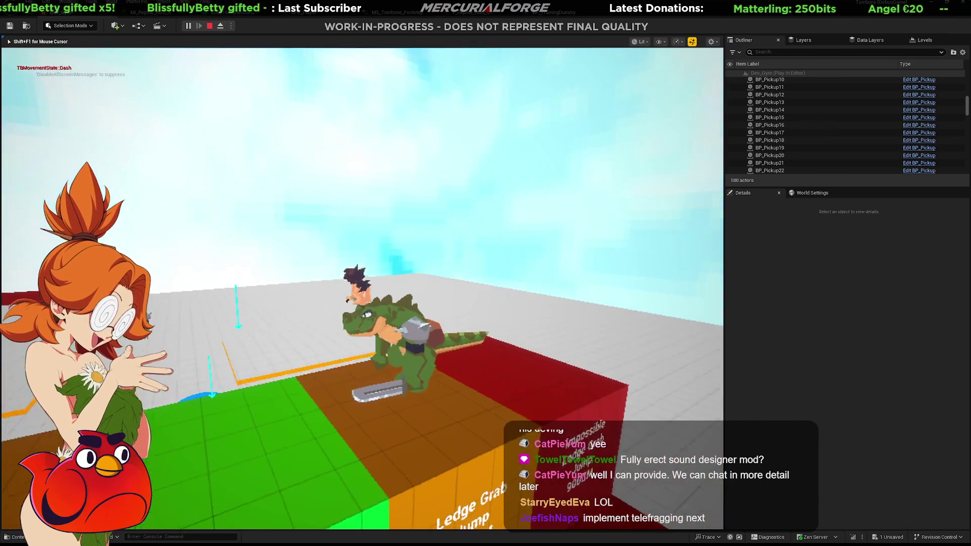
key("space")
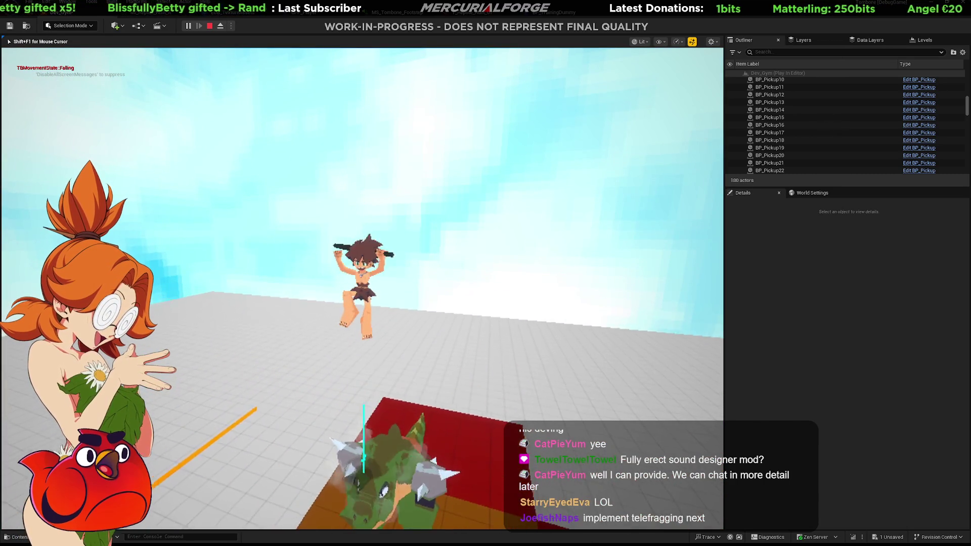
key("w")
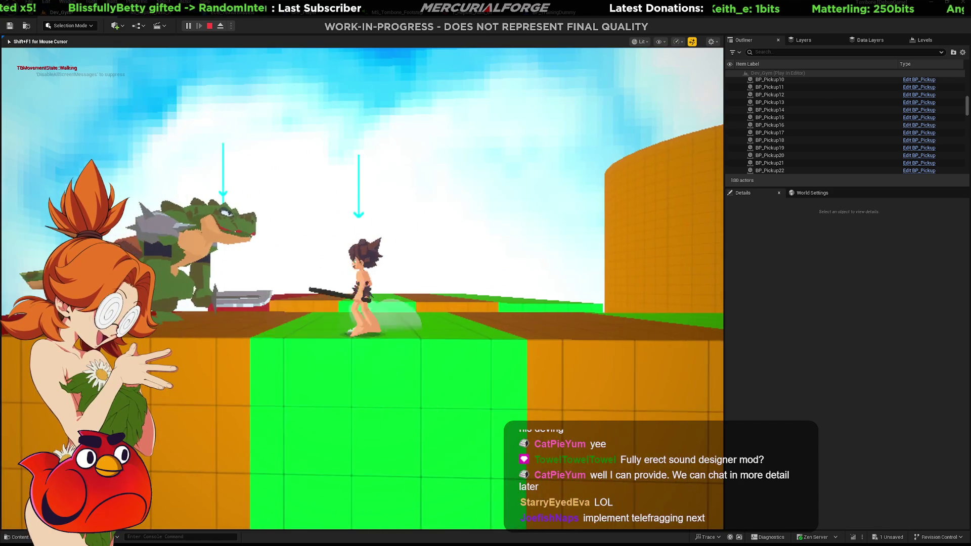
key("s")
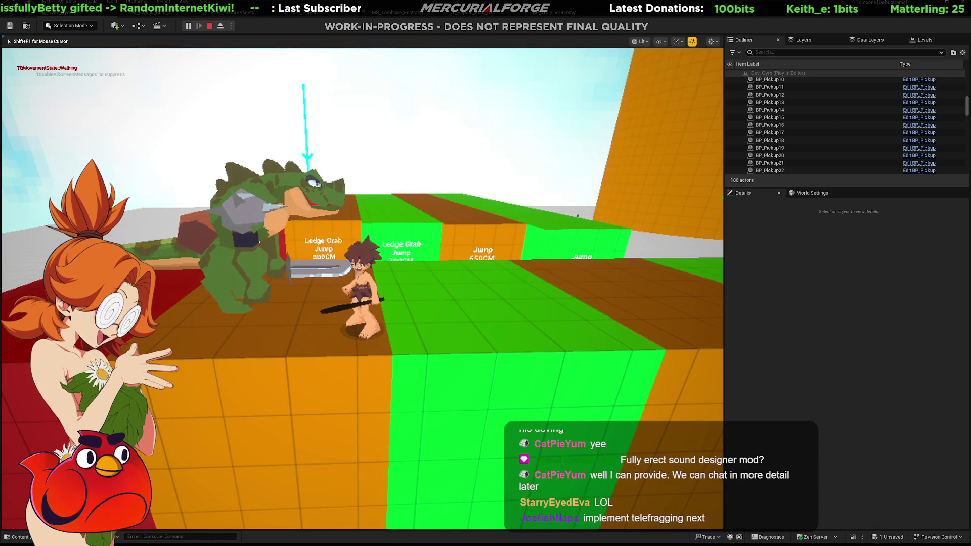
key("w")
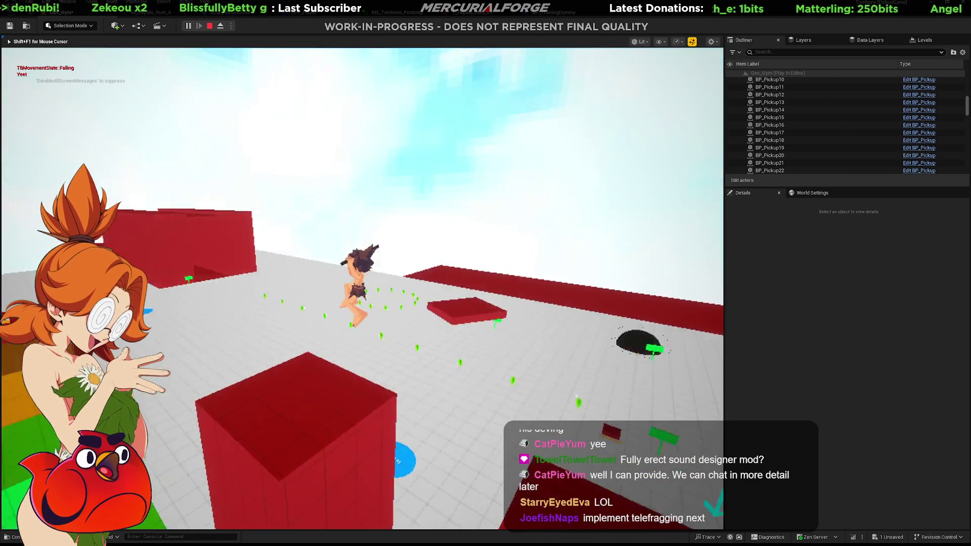
Step: Jump across the red block, dash over to the reptile enemies, then stop the play session
key("space")
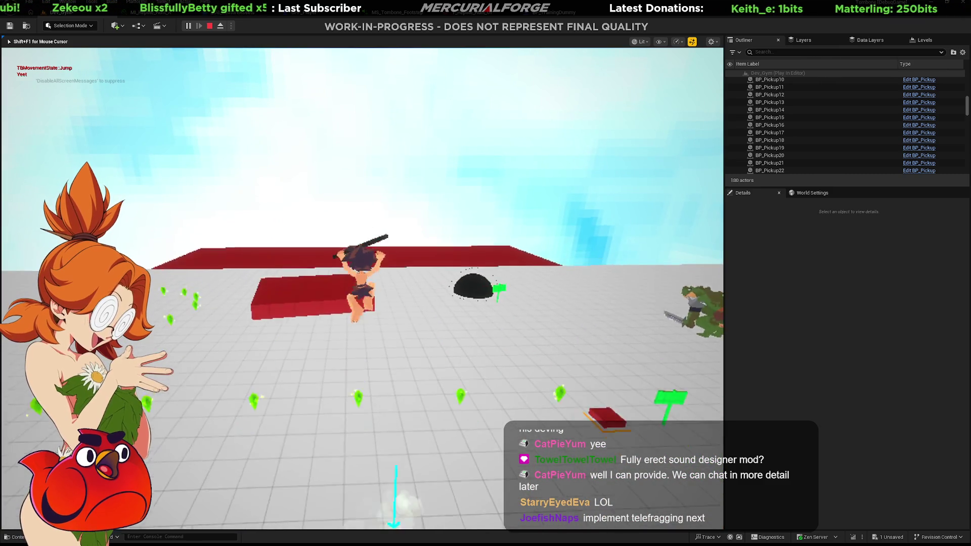
key("space")
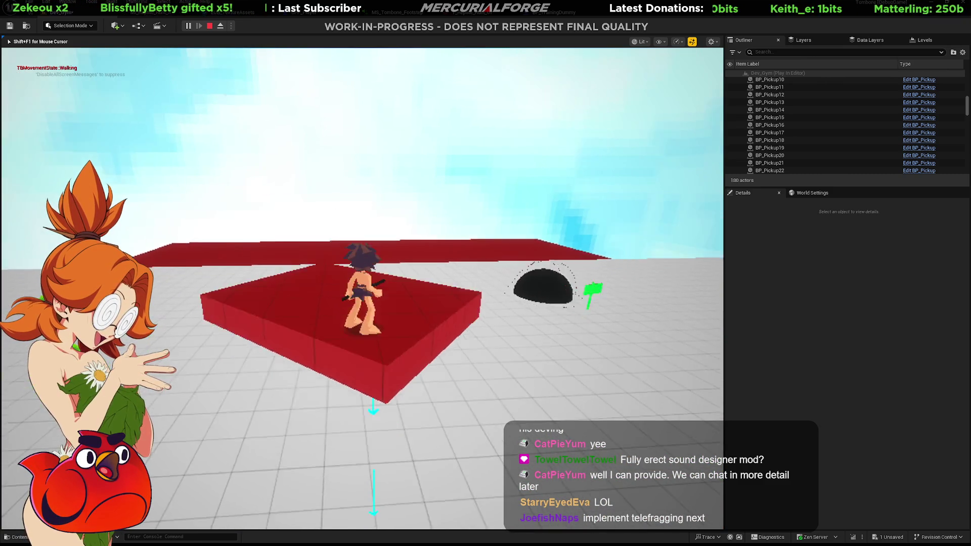
key("space")
key("w")
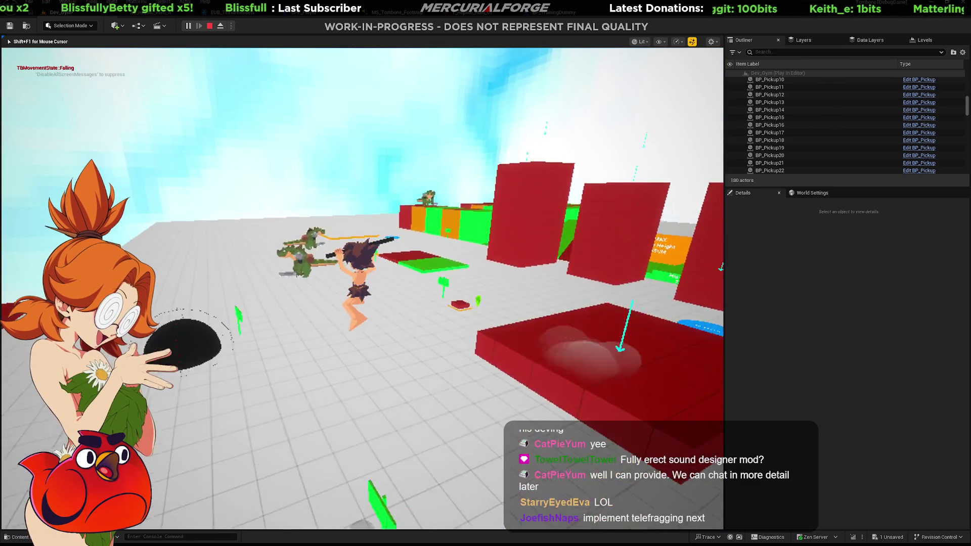
key("w")
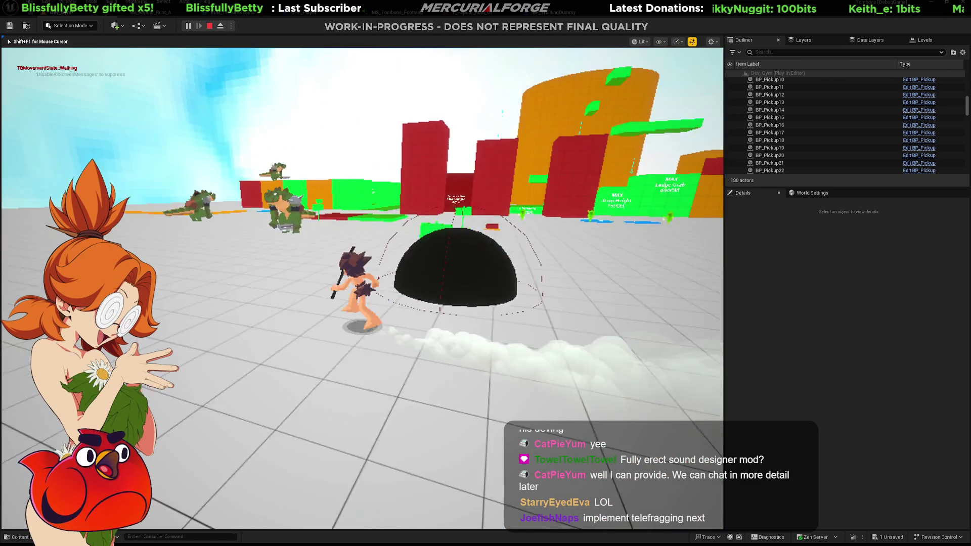
key("shift")
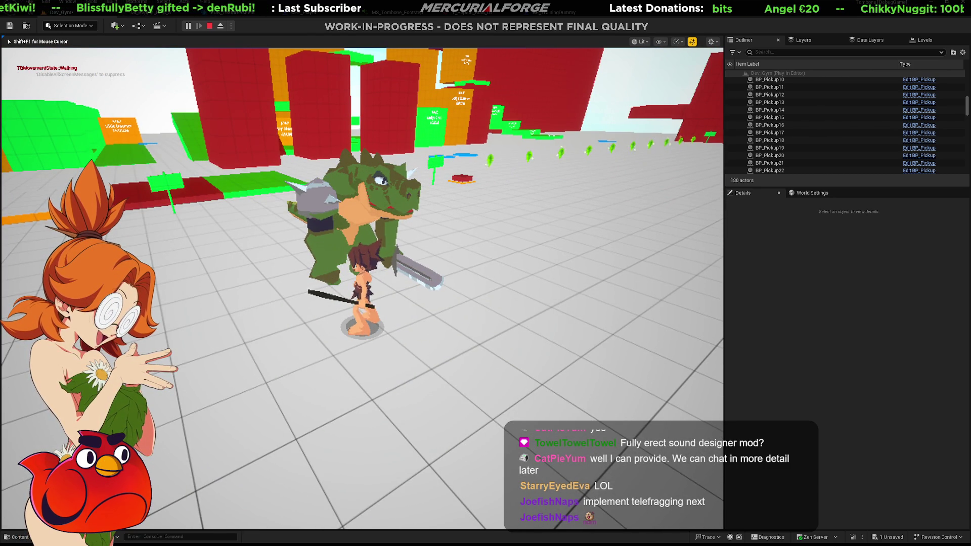
key("Escape")
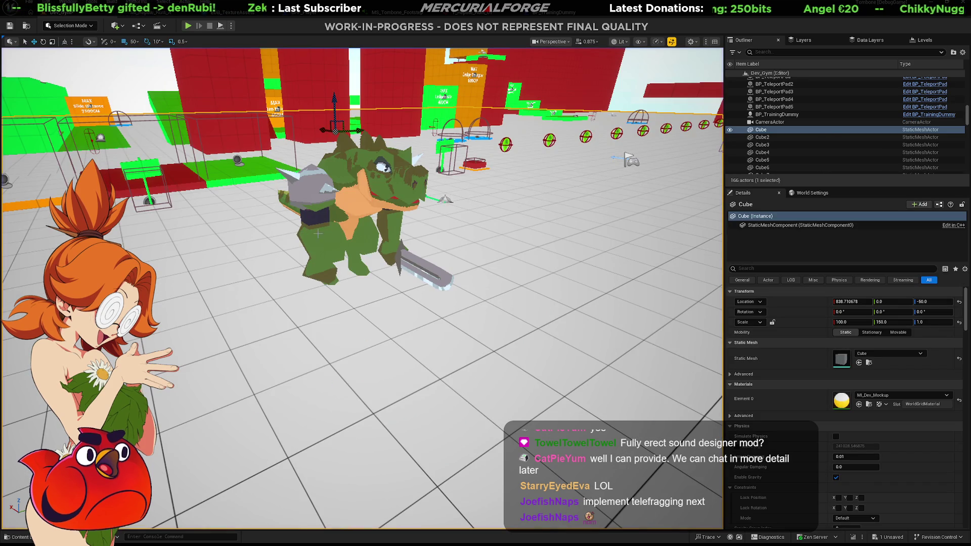
Step: Save the level, then try moving the second reptile prototype along the floor and undo it
key("ctrl+s")
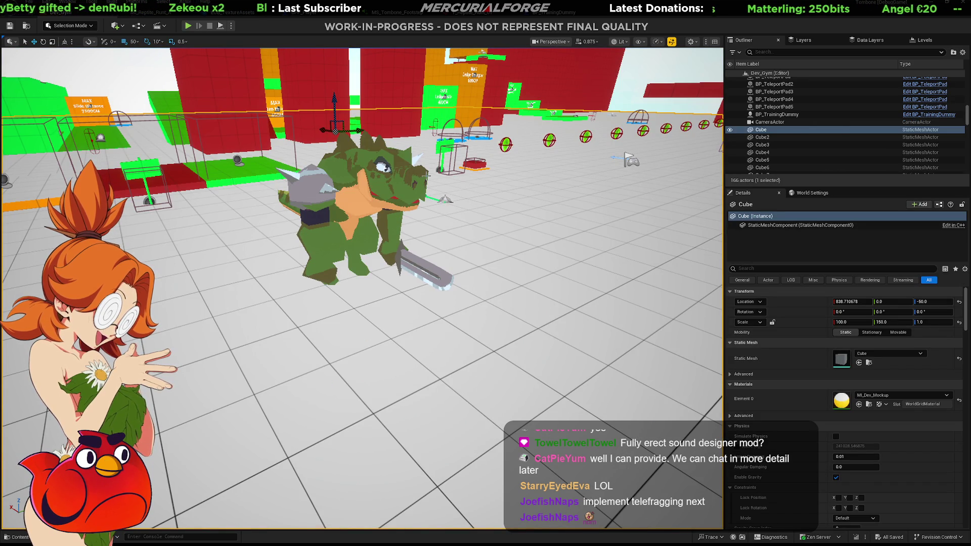
mouse_move(427, 175)
right_mouse_down()
mouse_move(426, 152)
mouse_move(427, 182)
mouse_move(394, 182)
right_mouse_up()
left_click(201, 285)
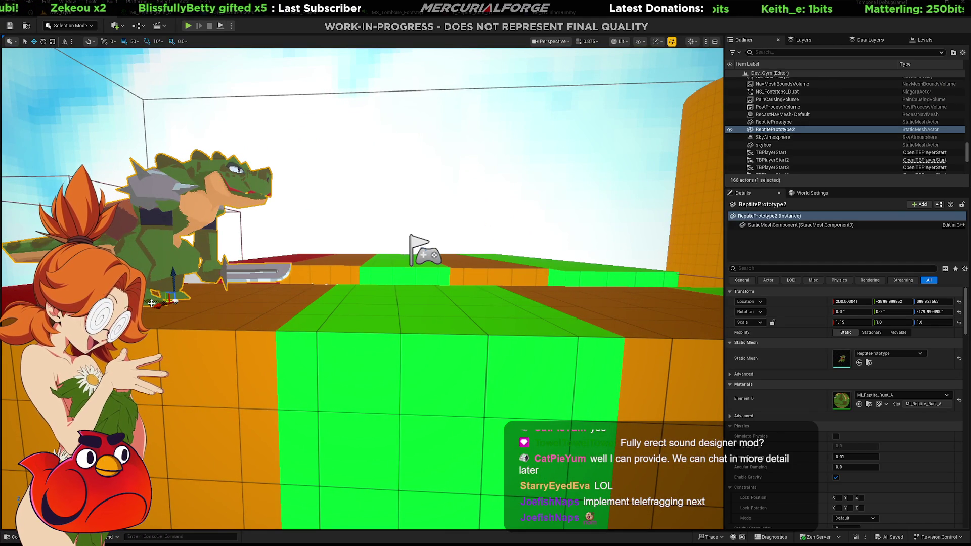
left_click_drag(152, 303, 407, 302)
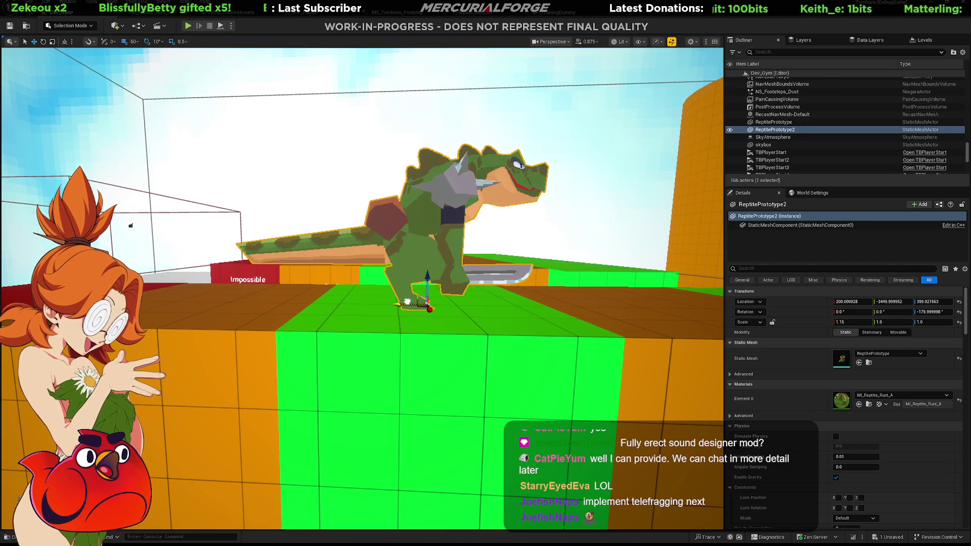
key("ctrl+z")
Step: Slide the player start and the reptile prototype right along the platform and save the level
right_click_drag(407, 302, 407, 298)
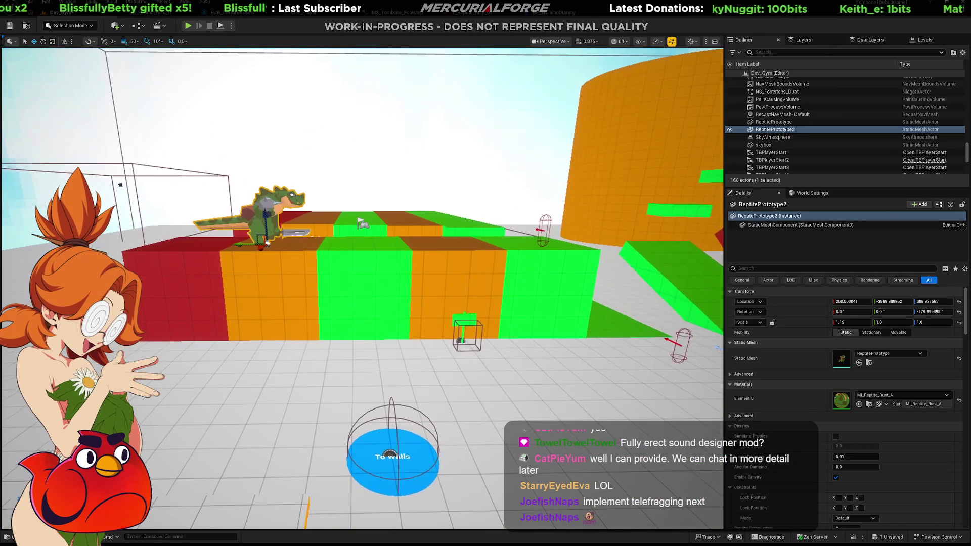
middle_click_drag(476, 194, 425, 192)
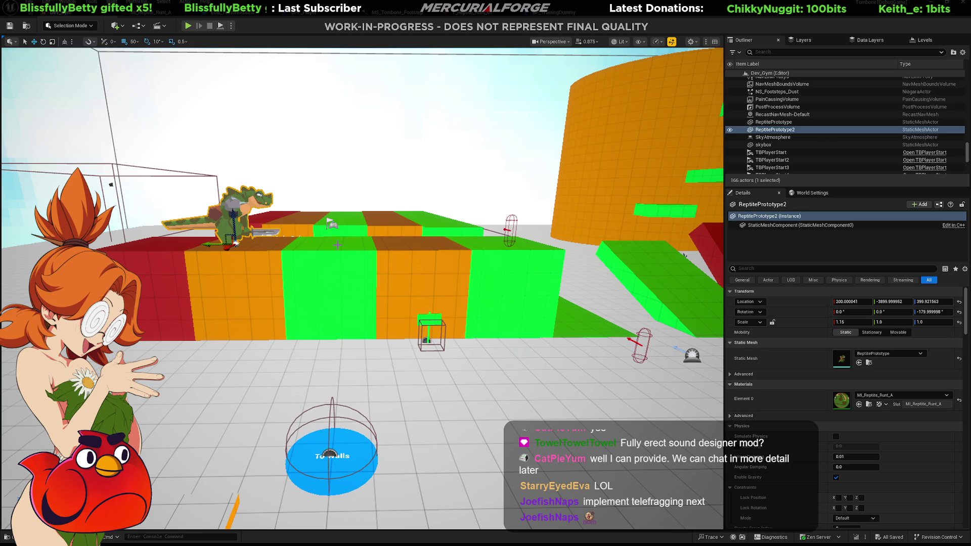
left_click_drag(330, 224, 518, 228)
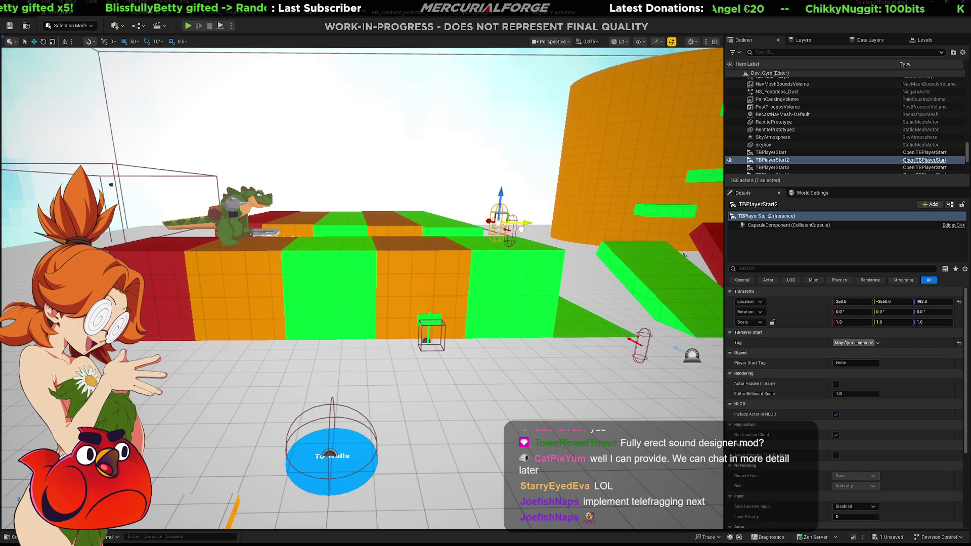
left_click(235, 239)
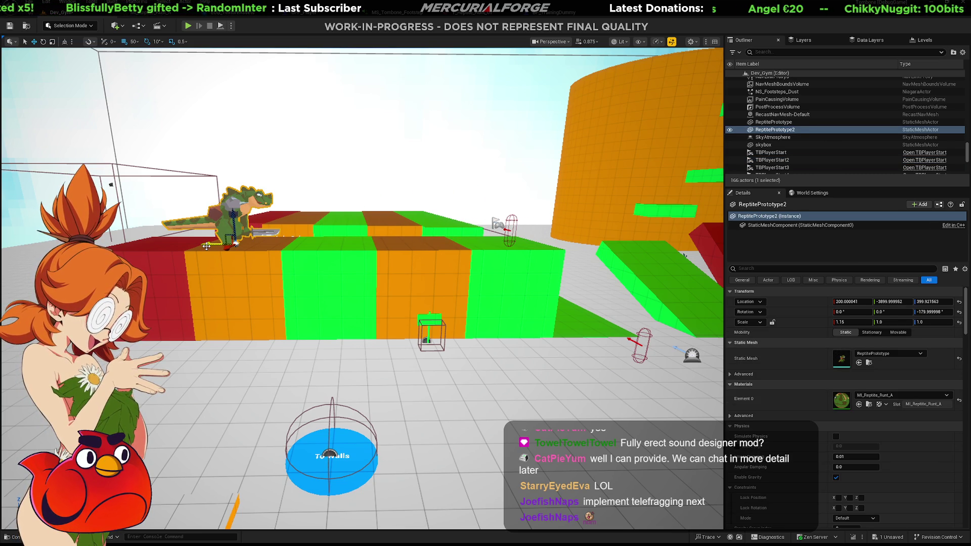
left_click_drag(210, 244, 314, 243)
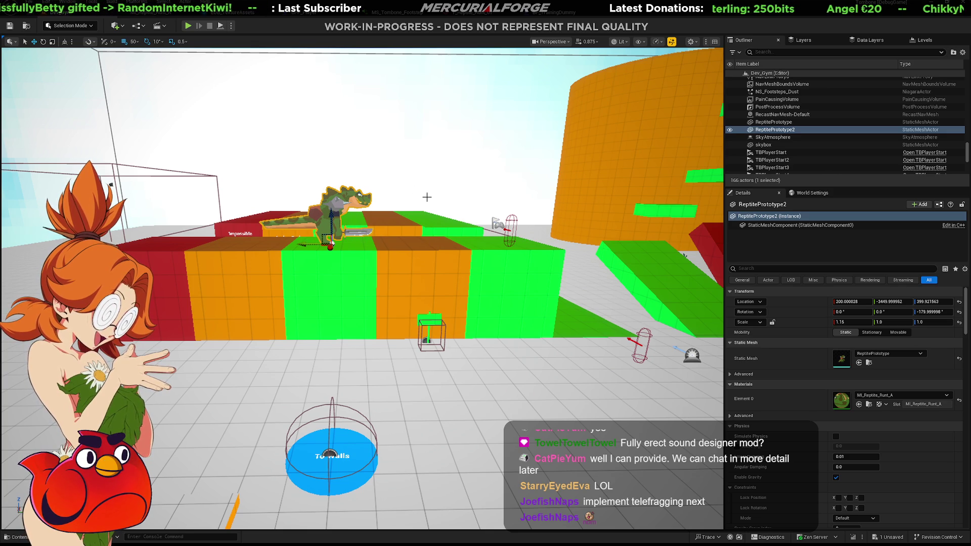
key("ctrl+s")
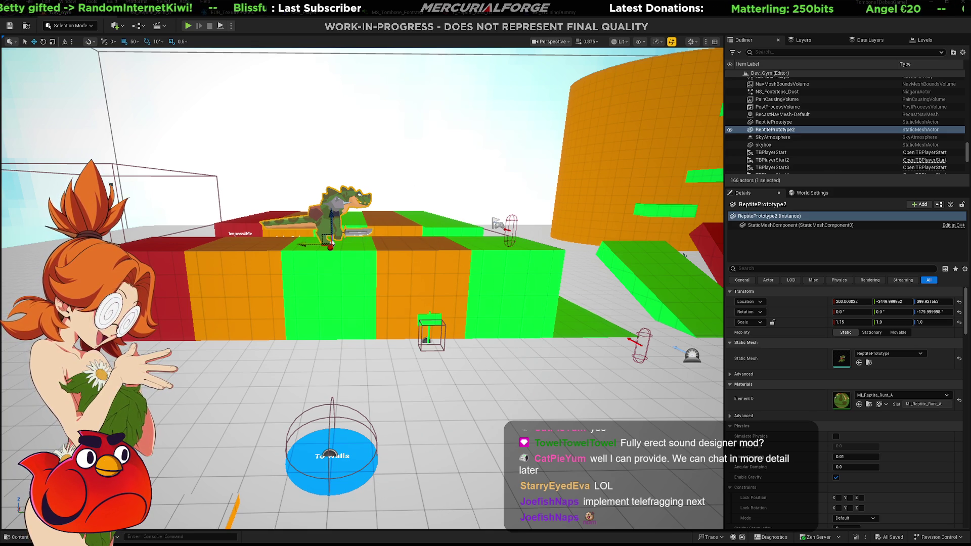
Step: Fly the viewport up close behind the reptile, then switch over to Blender
key("alt+Tab")
key("alt+Tab")
left_click(412, 183)
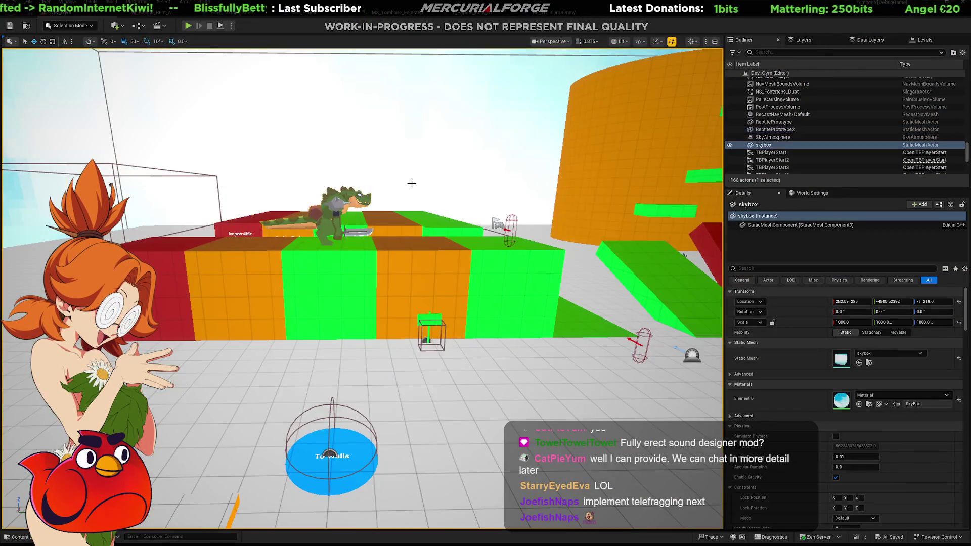
right_click_drag(412, 184, 374, 195)
Step: Orbit to the reptile's tail and paint a brown pixel on the stripe edge of its texture
key("alt+Tab")
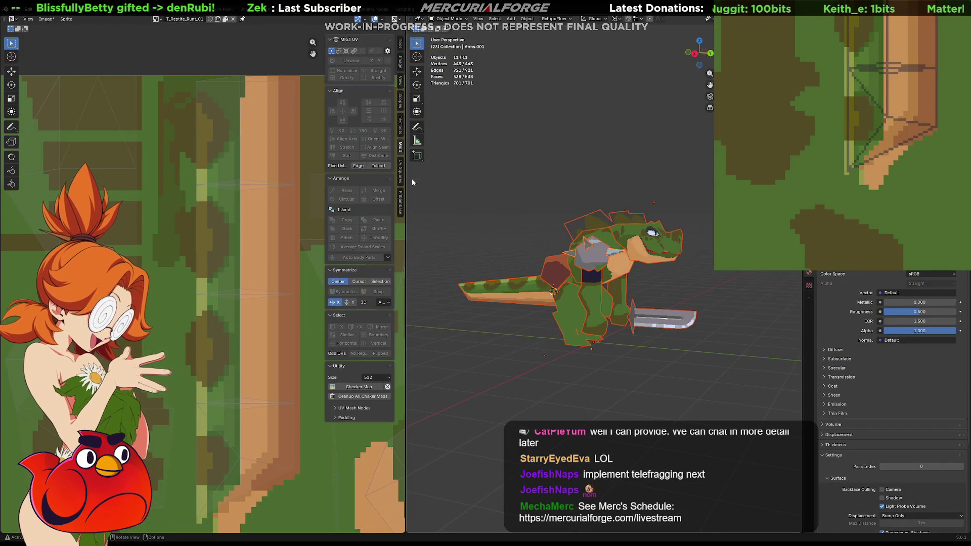
key("alt+Tab")
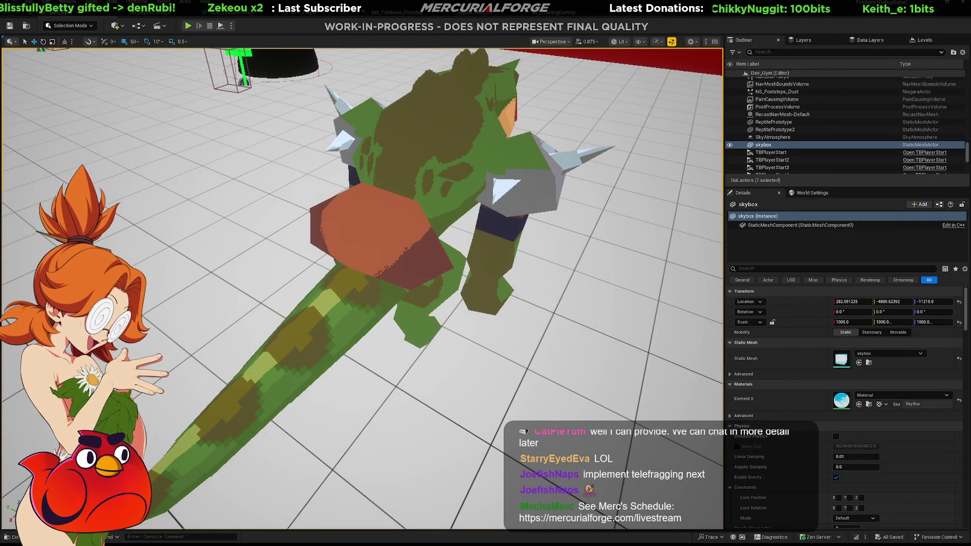
key("alt+Tab")
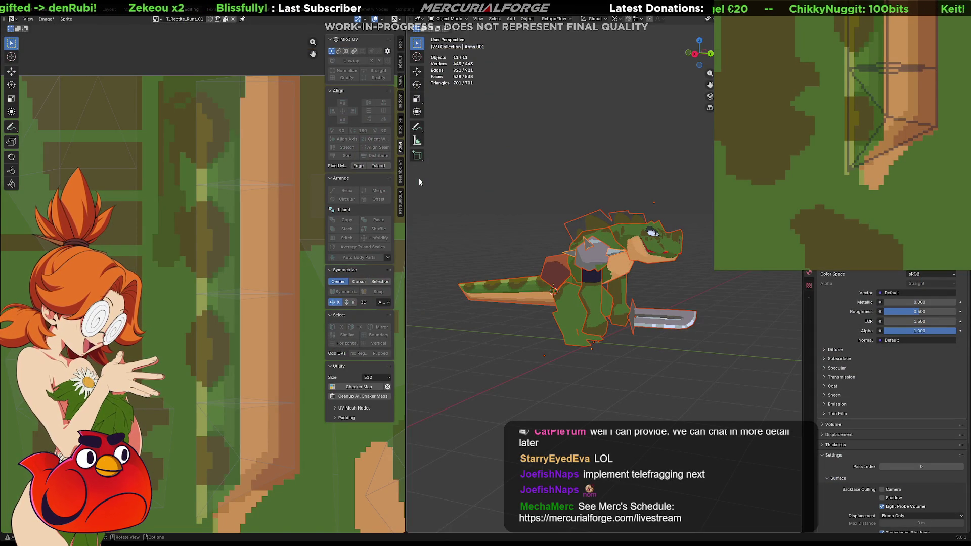
mouse_move(537, 223)
middle_mouse_down()
mouse_move(559, 230)
mouse_move(556, 293)
middle_mouse_up()
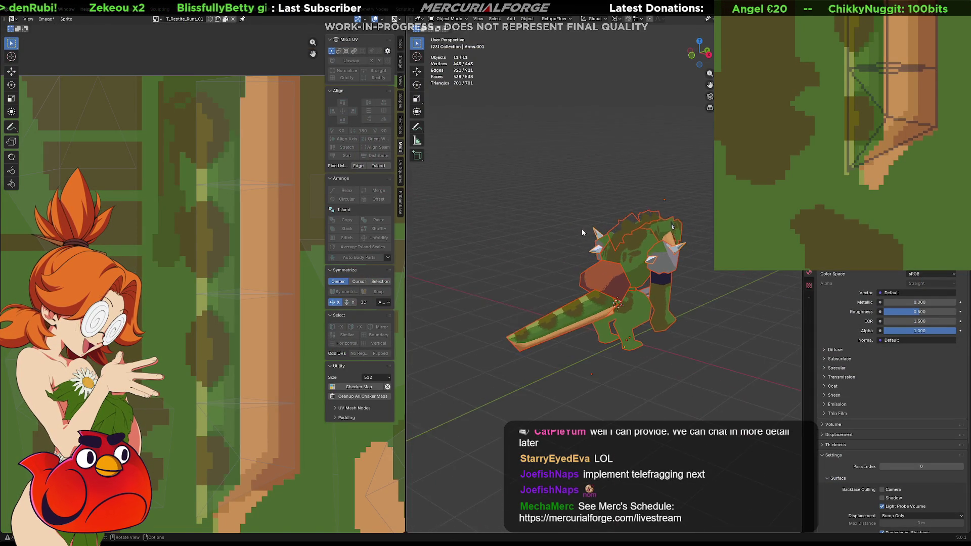
scroll(555, 314, "up", 5)
mouse_move(594, 268)
middle_mouse_down()
mouse_move(543, 259)
mouse_move(648, 266)
middle_mouse_up()
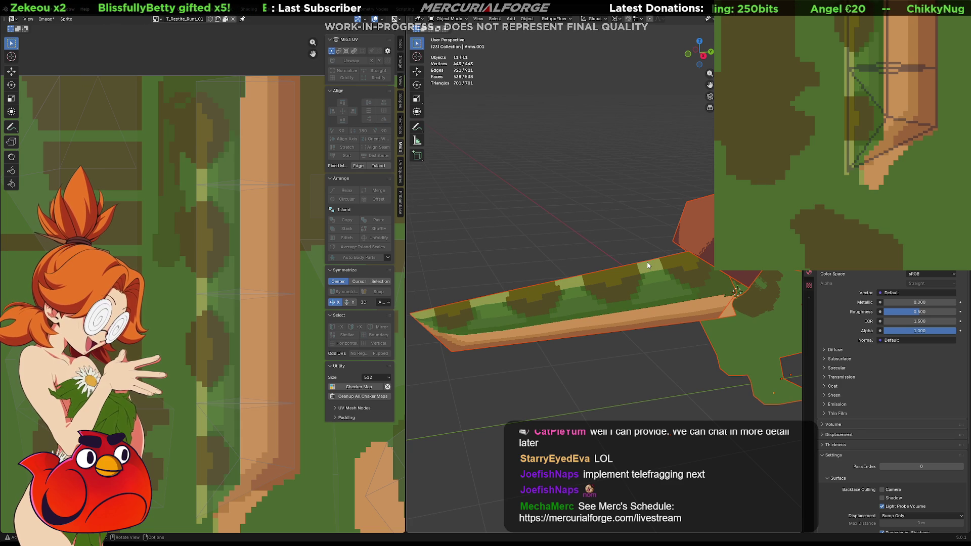
middle_click_drag(850, 80, 855, 135)
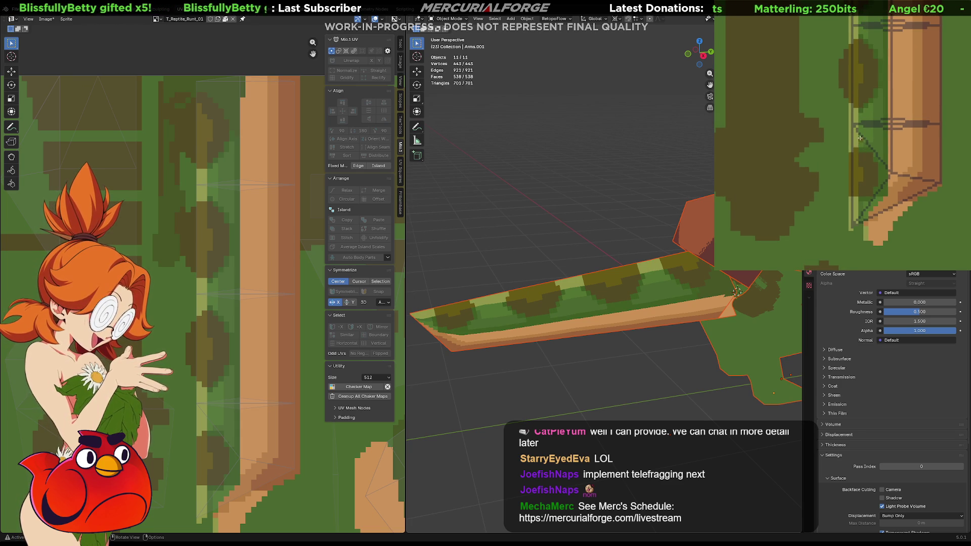
middle_click_drag(867, 106, 870, 120)
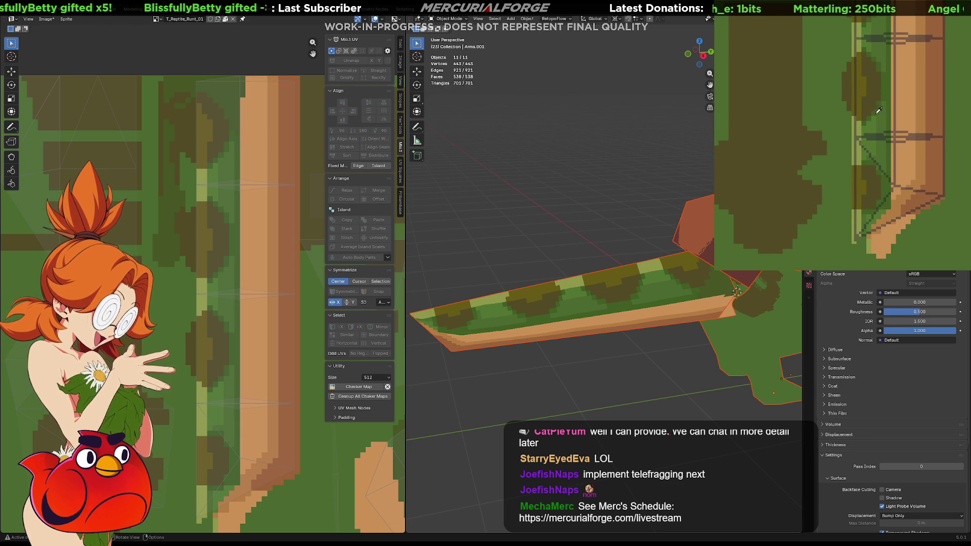
left_click(862, 136)
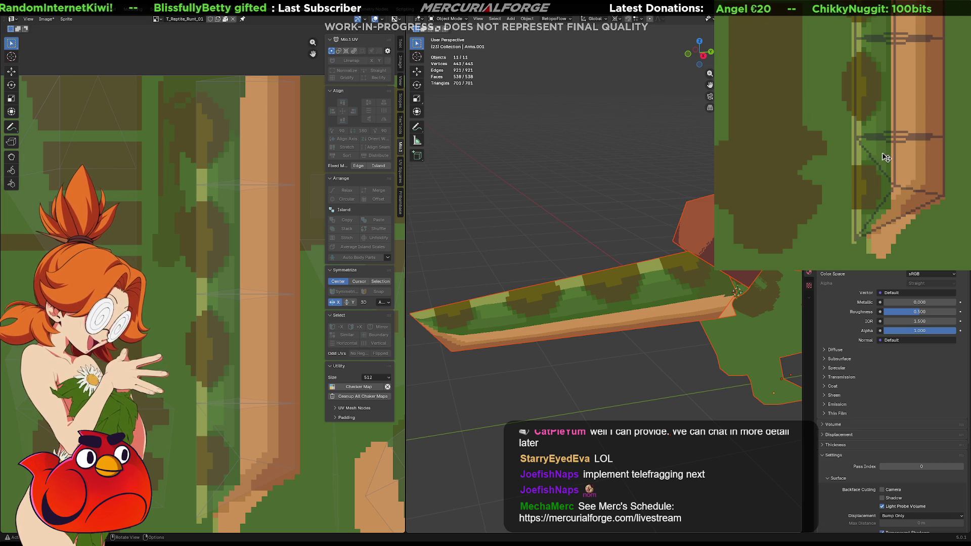
Step: Pan the texture to the tan ring area and orbit the model to a front view
scroll(880, 101, "up", 5)
mouse_move(883, 100)
middle_mouse_down()
mouse_move(882, 131)
mouse_move(867, 145)
mouse_move(859, 138)
middle_mouse_up()
mouse_move(883, 89)
middle_mouse_down()
mouse_move(878, 151)
mouse_move(804, 93)
mouse_move(845, 148)
mouse_move(906, 147)
mouse_move(818, 128)
middle_mouse_up()
mouse_move(840, 164)
middle_mouse_down()
mouse_move(885, 148)
mouse_move(828, 126)
middle_mouse_up()
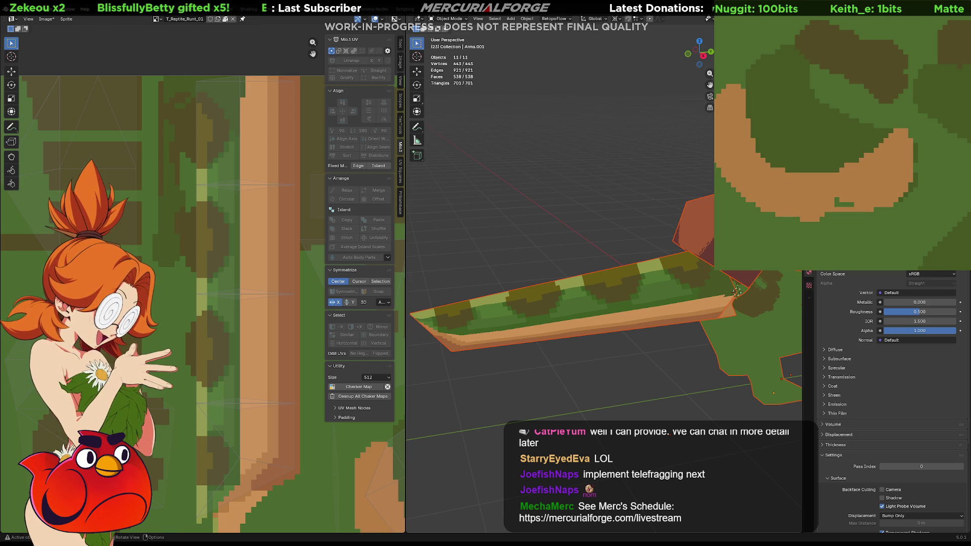
mouse_move(582, 384)
middle_mouse_down()
mouse_move(616, 333)
mouse_move(637, 329)
mouse_move(617, 296)
mouse_move(650, 280)
mouse_move(583, 293)
mouse_move(579, 305)
middle_mouse_up()
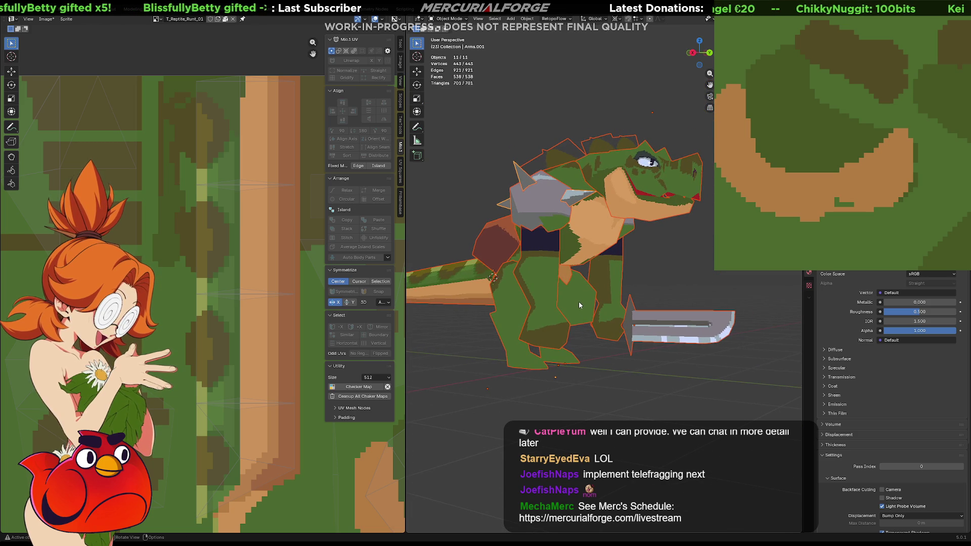
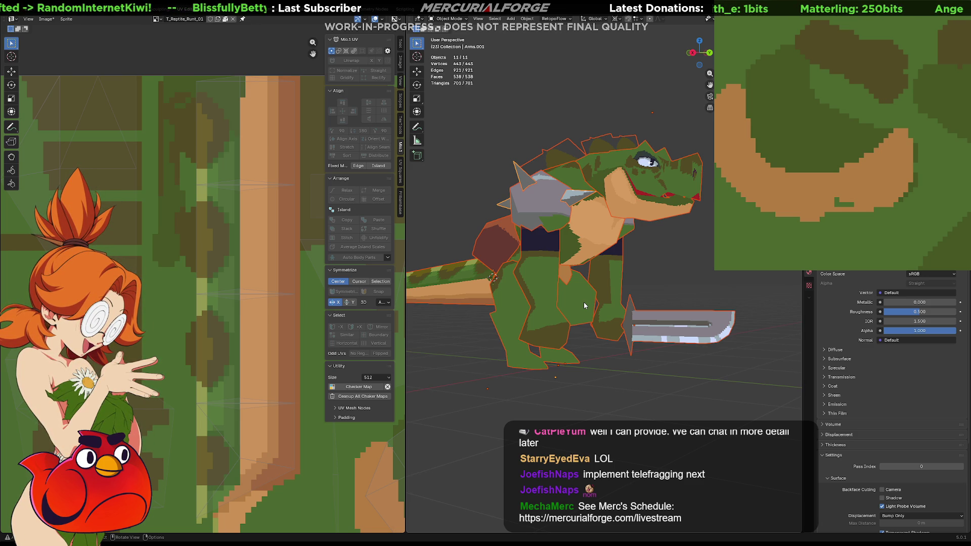
Step: Select the chest piece, then switch to the Torso and open its mesh and UVs in Edit Mode
left_click(595, 232)
key("Tab")
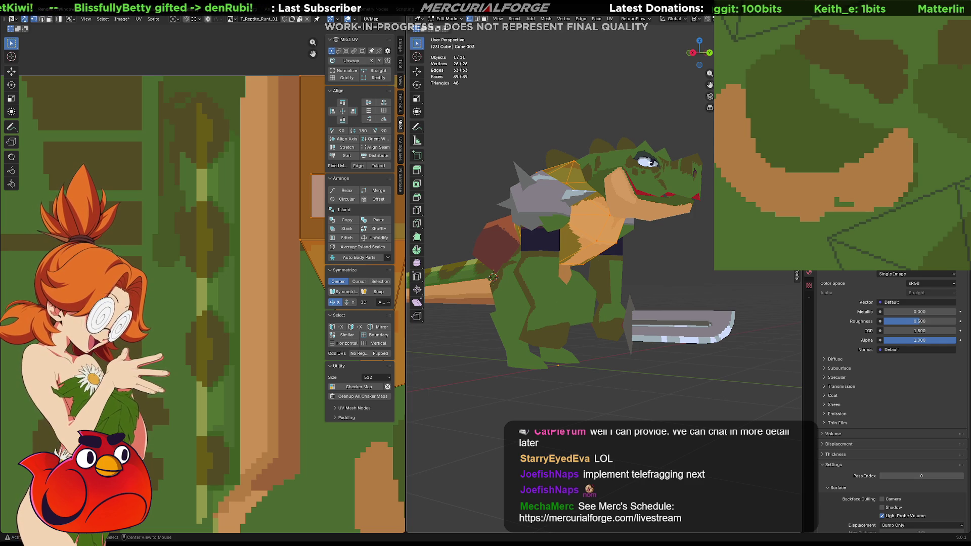
left_click(566, 275)
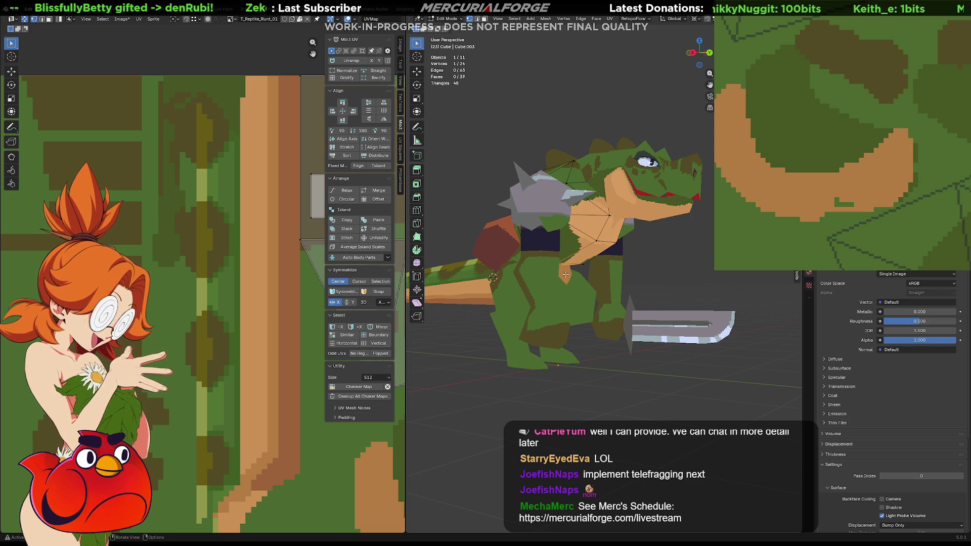
key("Tab")
left_click(566, 276)
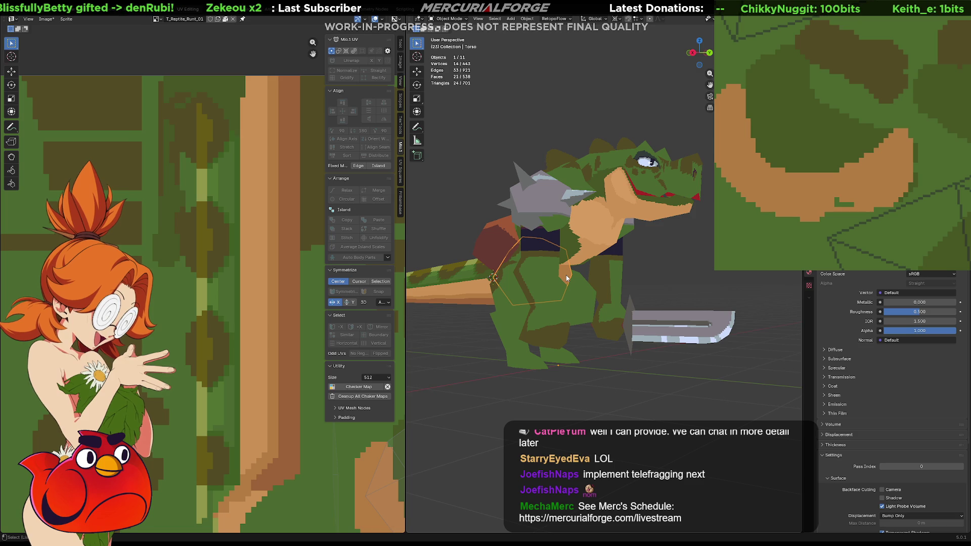
key("Tab")
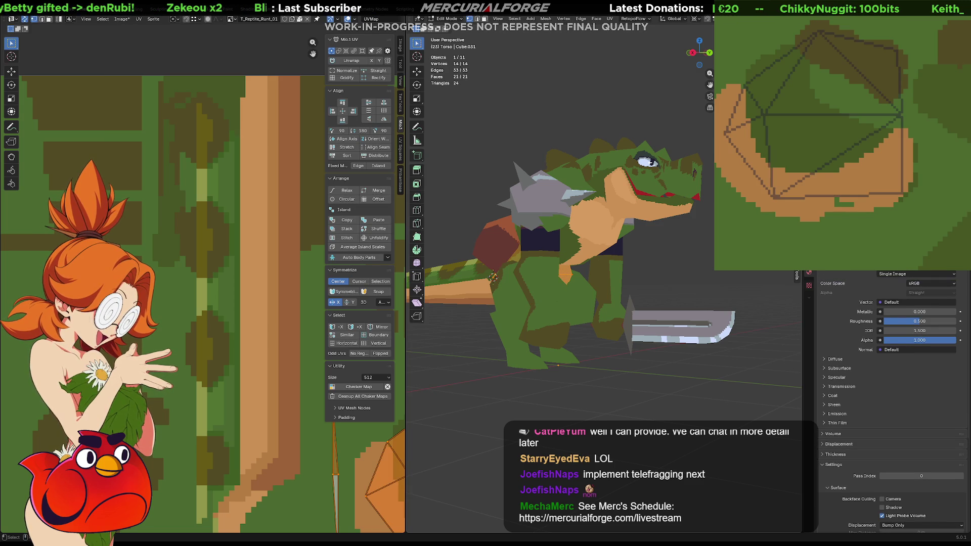
middle_click_drag(493, 277, 484, 274)
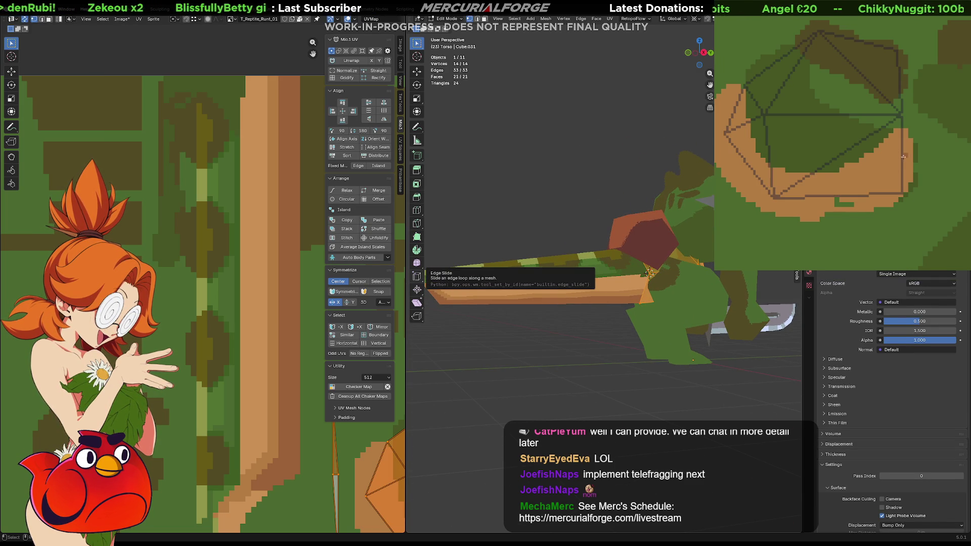
Step: Fill the orange texture region under the UV island with darker brown, undoing two stray attempts
left_click(896, 174)
key("ctrl+z")
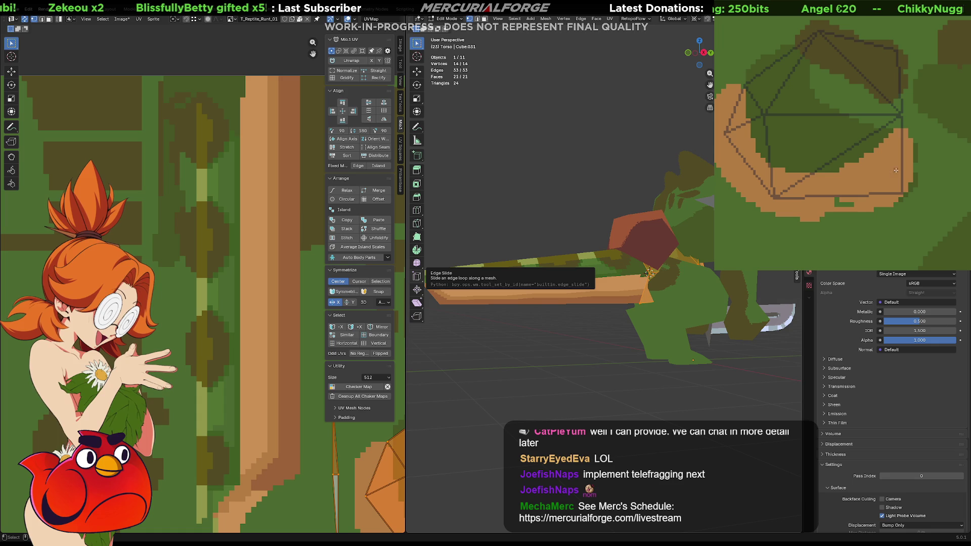
mouse_move(895, 171)
left_mouse_down()
mouse_move(877, 179)
mouse_move(898, 171)
mouse_move(842, 171)
left_mouse_up()
key("ctrl+z")
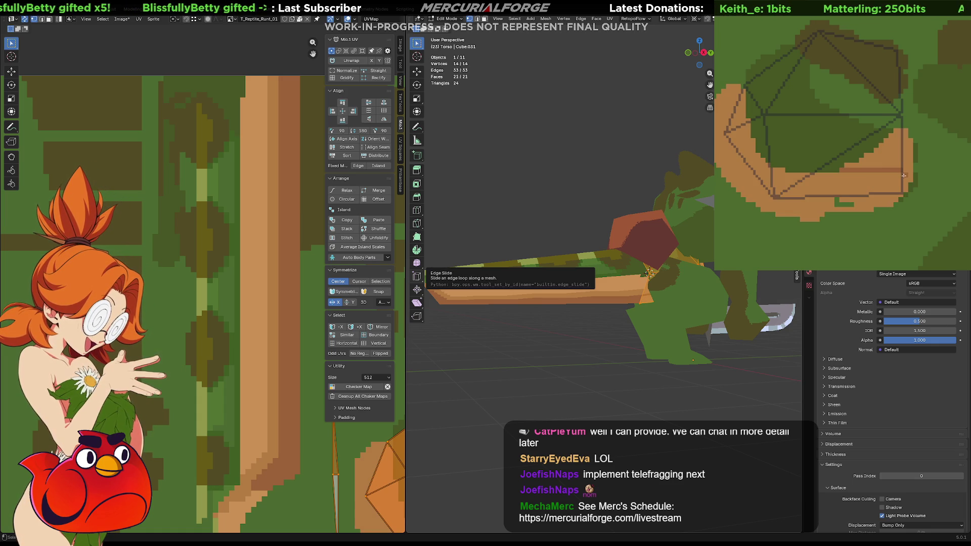
left_click(875, 184)
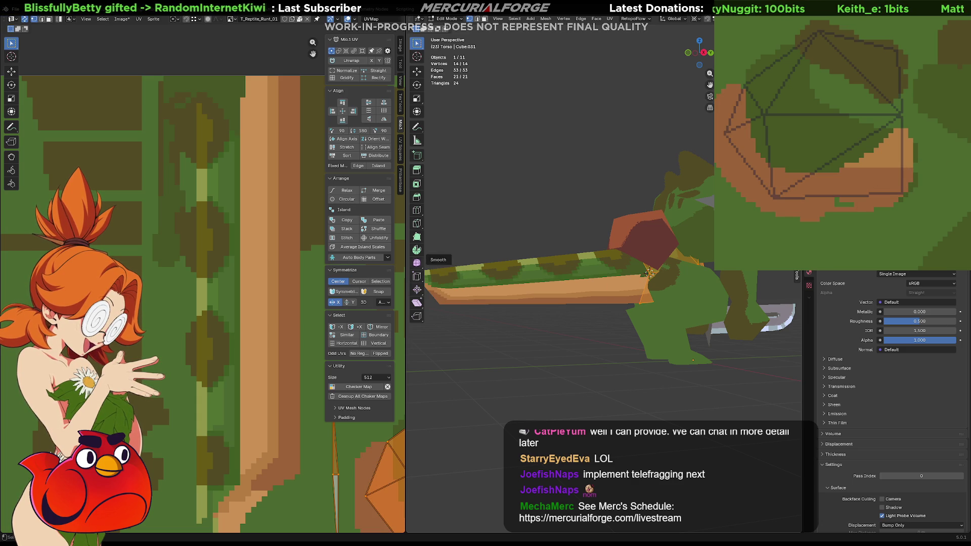
mouse_move(865, 141)
middle_mouse_down()
mouse_move(874, 158)
mouse_move(849, 166)
mouse_move(902, 159)
middle_mouse_up()
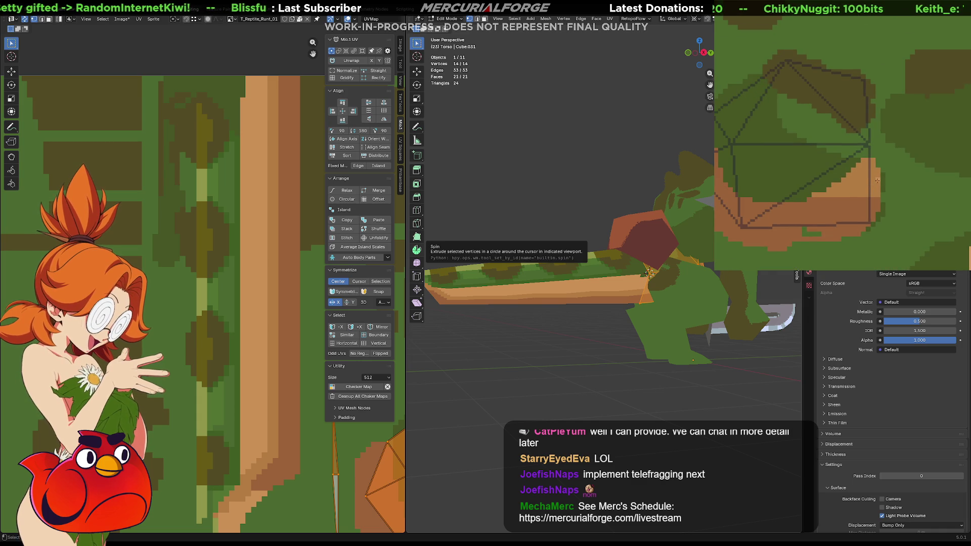
Step: Fill a triangle below with light tan, lighten it, then deselect and return to Object Mode
left_click(858, 179)
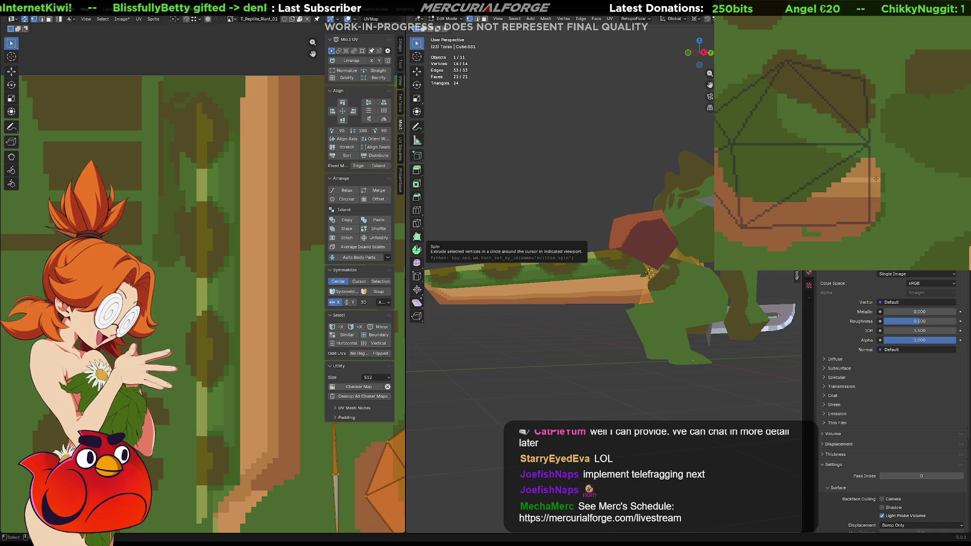
left_click(867, 174)
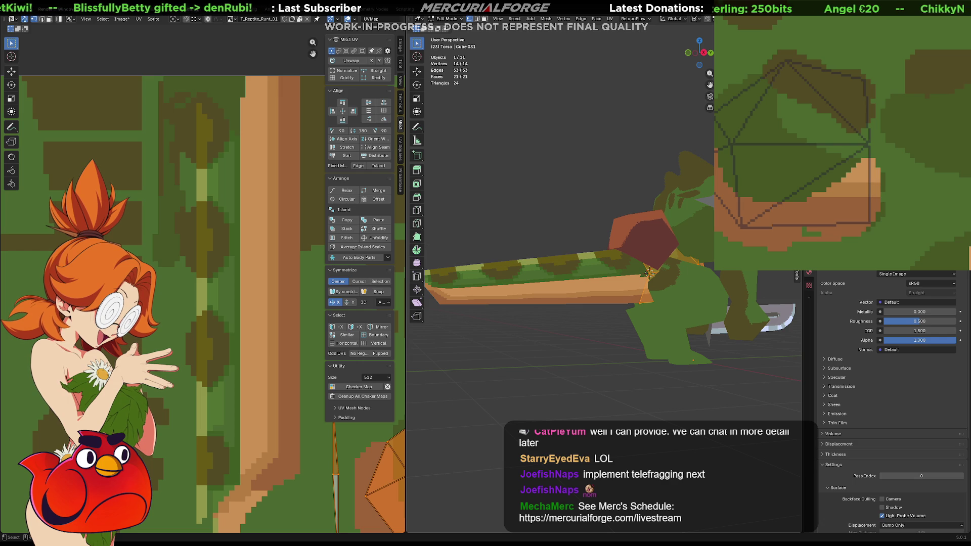
left_click(581, 342)
key("Tab")
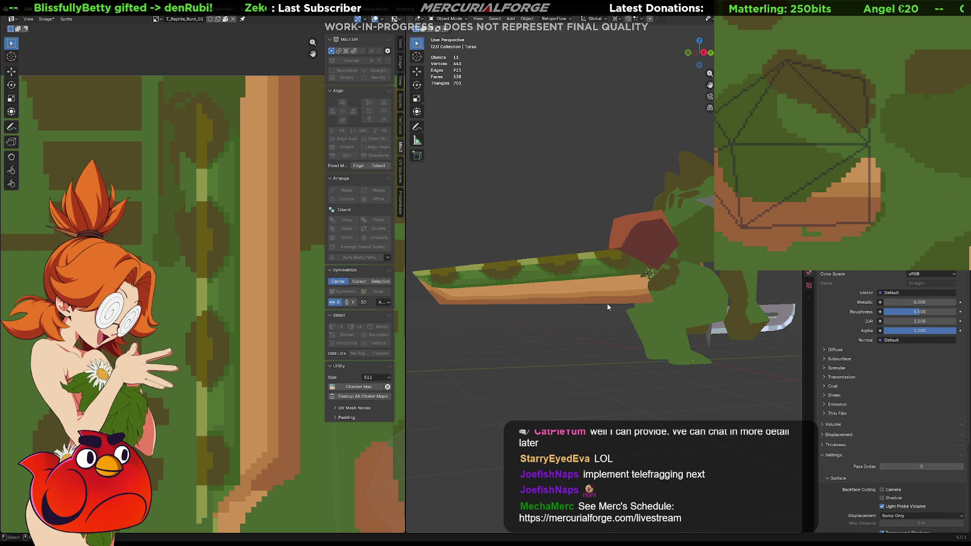
Step: Paint darker pixels along the brown stripe of the torso texture
mouse_move(607, 303)
middle_mouse_down()
mouse_move(622, 262)
mouse_move(551, 257)
mouse_move(541, 265)
mouse_move(564, 290)
mouse_move(622, 274)
mouse_move(578, 269)
mouse_move(562, 222)
mouse_move(538, 290)
mouse_move(622, 273)
mouse_move(668, 247)
mouse_move(681, 259)
mouse_move(588, 286)
middle_mouse_up()
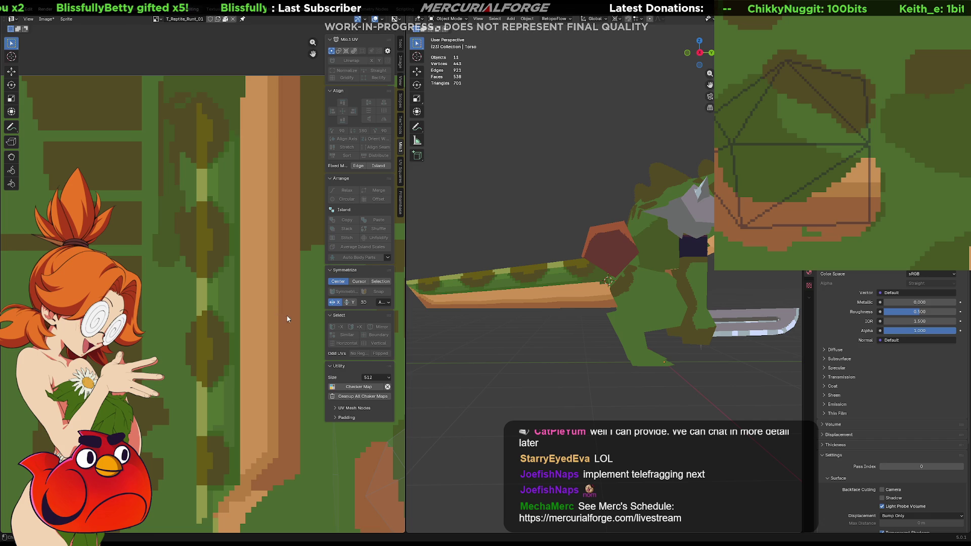
middle_click_drag(869, 197, 909, 195)
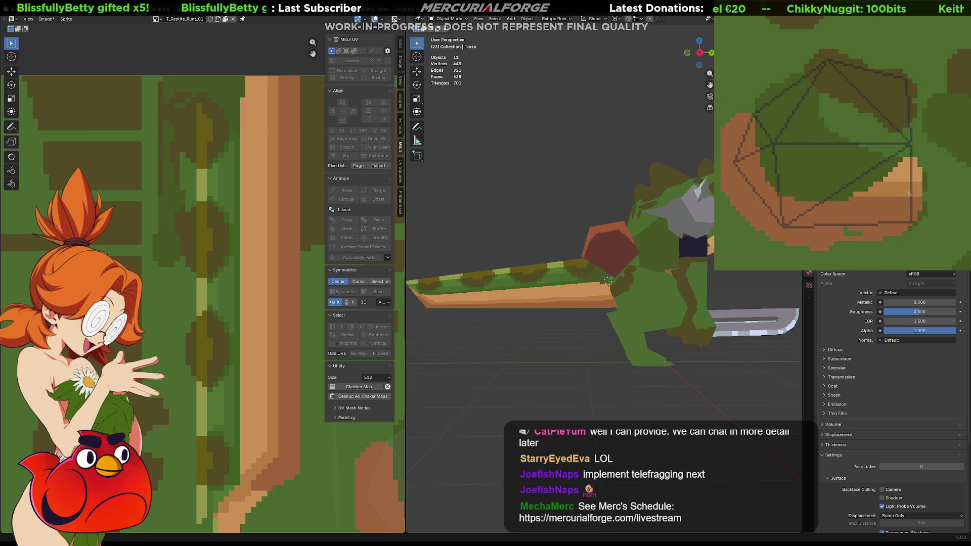
mouse_move(885, 147)
middle_mouse_down()
mouse_move(875, 147)
mouse_move(880, 180)
middle_mouse_up()
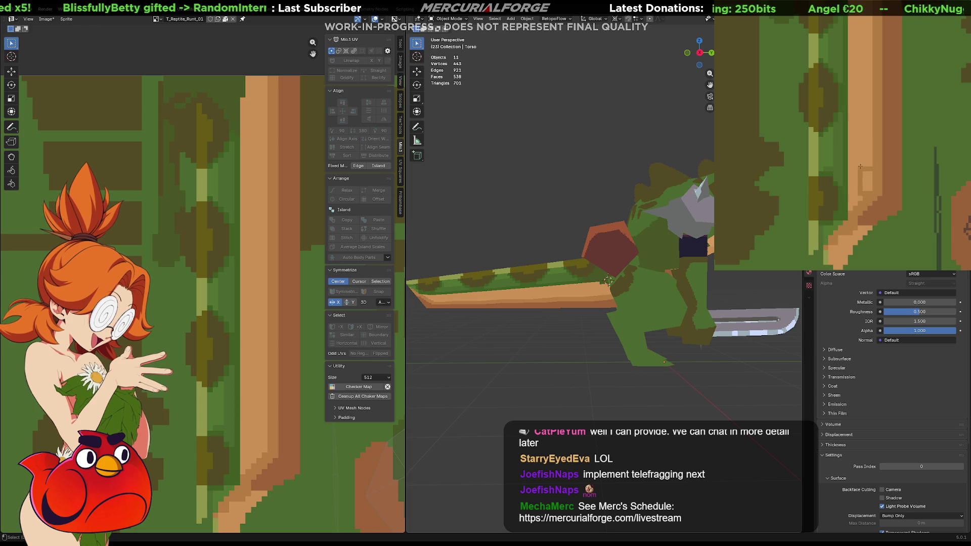
mouse_move(860, 167)
left_mouse_down()
mouse_move(863, 144)
mouse_move(864, 178)
left_mouse_up()
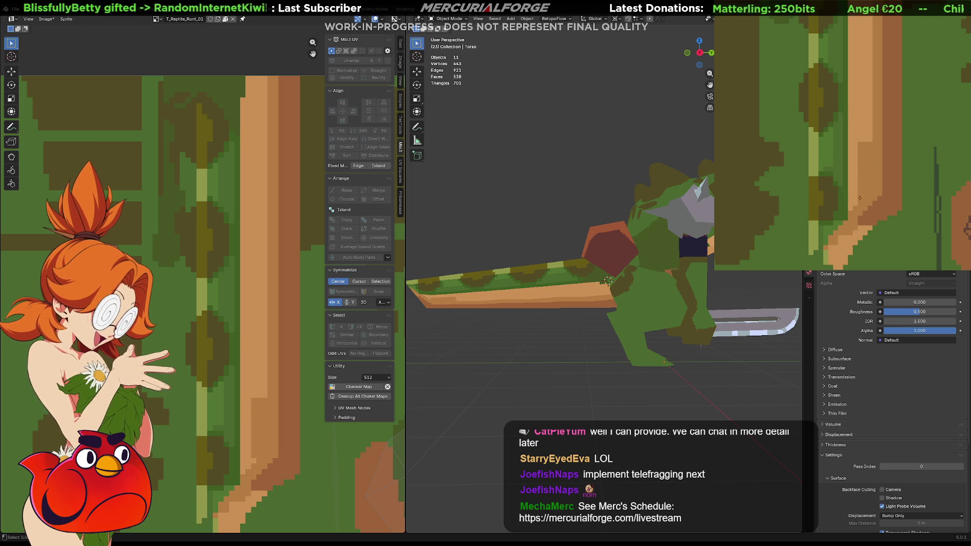
Step: Outline the light-brown stripe with darker pixels, then bring the UV island back into view
middle_click_drag(860, 197, 876, 224)
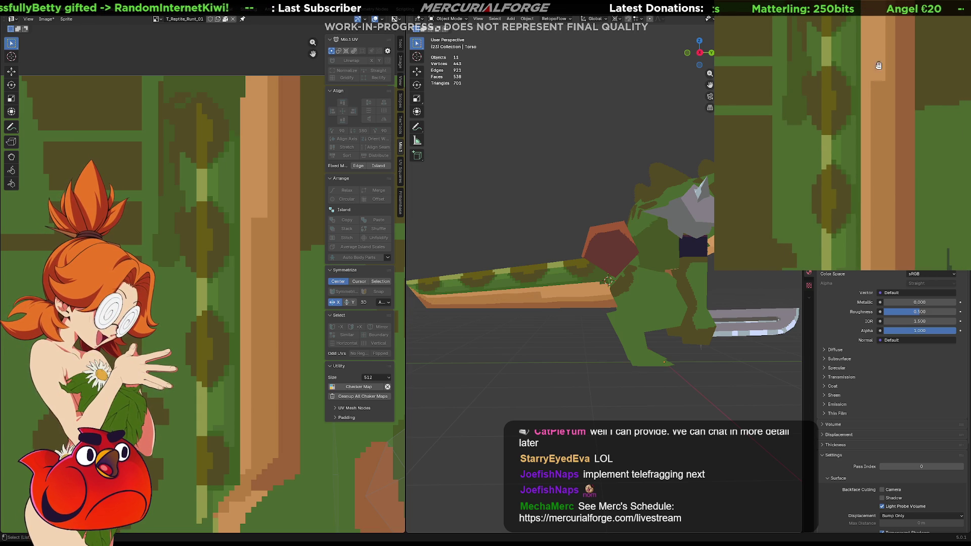
middle_click_drag(880, 91, 880, 187)
mouse_move(880, 187)
left_mouse_down()
mouse_move(868, 113)
mouse_move(874, 68)
left_mouse_up()
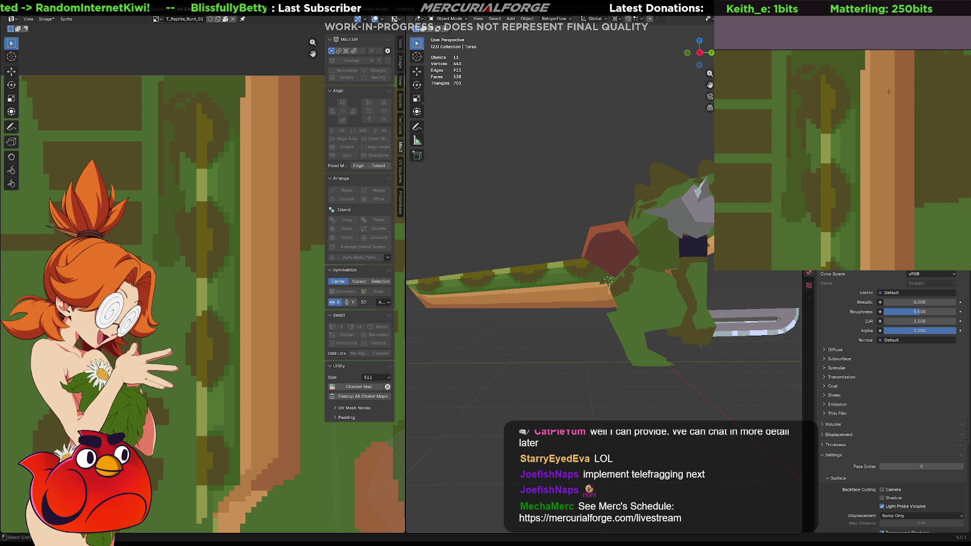
middle_click_drag(889, 92, 849, 132)
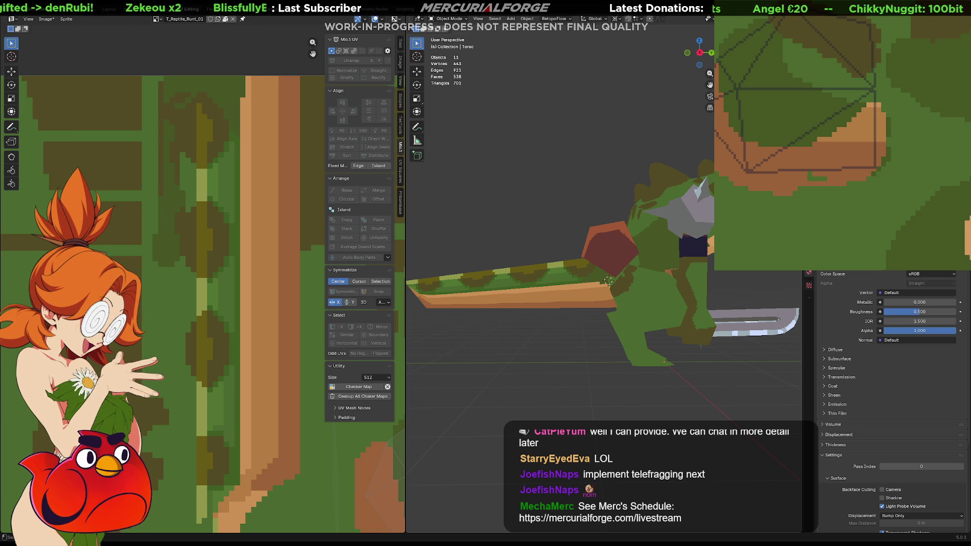
scroll(599, 313, "up", 8)
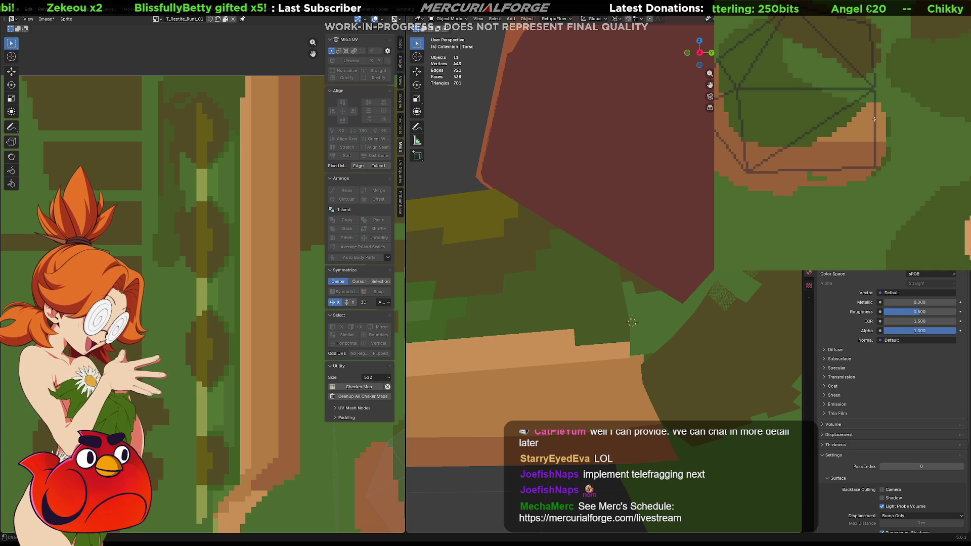
scroll(605, 275, "down", 8)
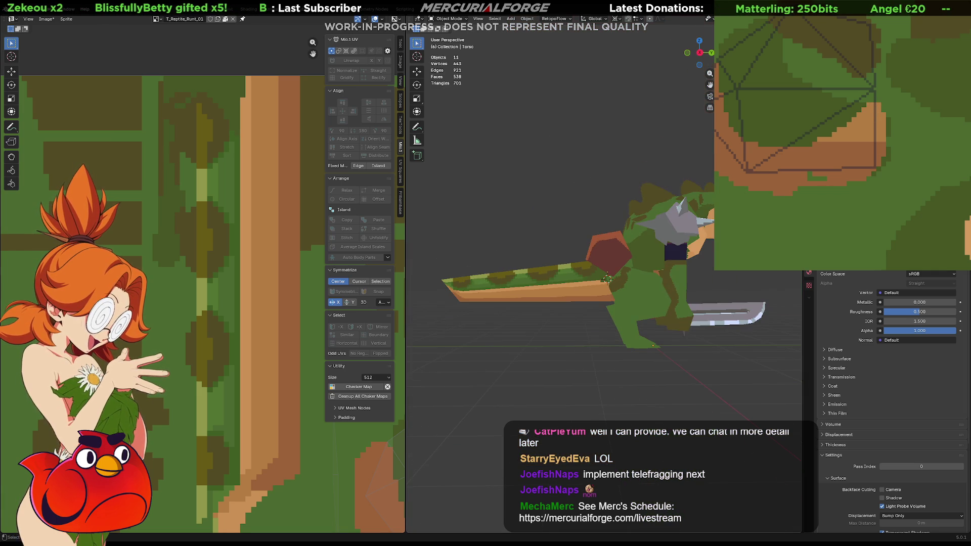
mouse_move(604, 278)
middle_mouse_down()
mouse_move(588, 308)
mouse_move(574, 309)
mouse_move(635, 289)
mouse_move(674, 298)
mouse_move(530, 295)
mouse_move(603, 299)
mouse_move(617, 289)
mouse_move(642, 292)
mouse_move(469, 303)
mouse_move(487, 297)
middle_mouse_up()
scroll(617, 288, "up", 5)
scroll(527, 299, "down", 3)
scroll(487, 298, "up", 2)
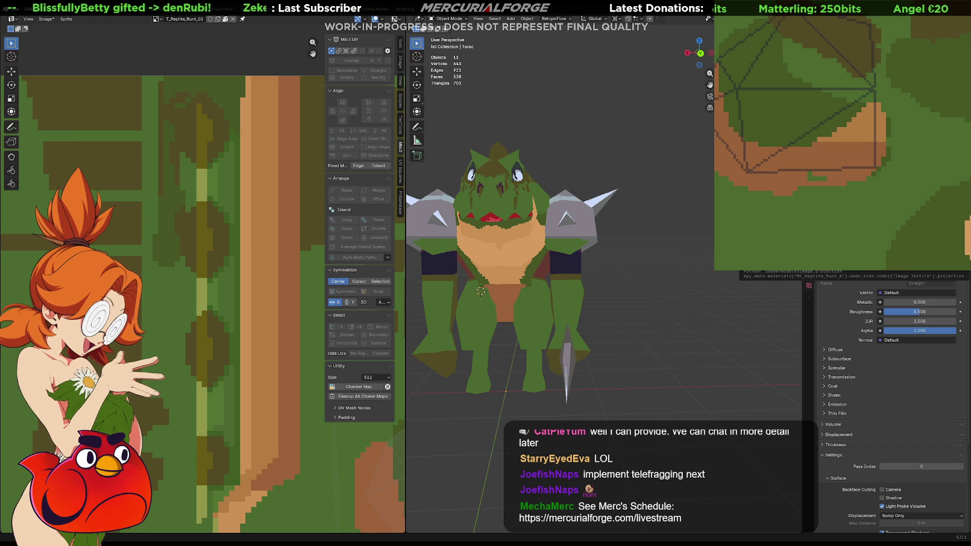
left_click(65, 539)
Step: Download the Megaman Volnutt model and show its enlarged preview as wireframe on green
left_click(423, 113)
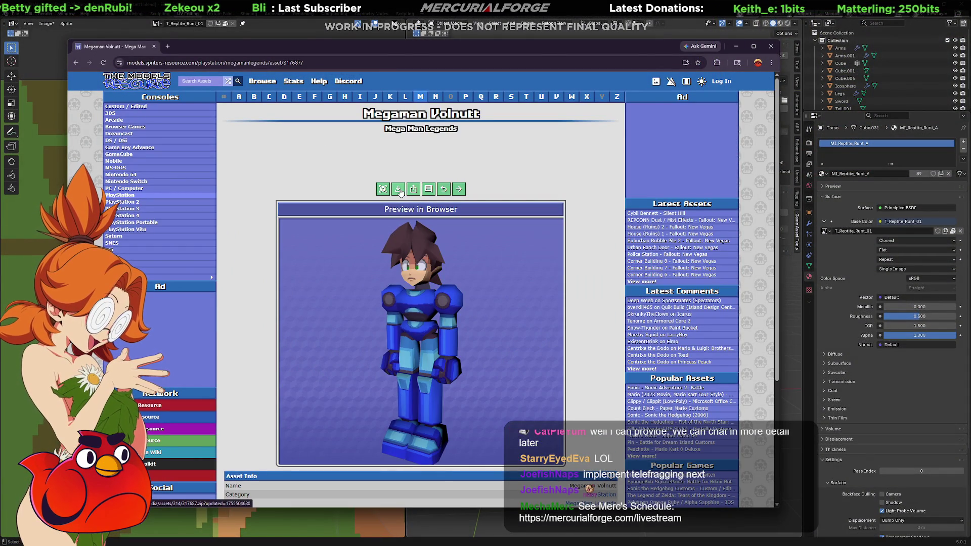
left_click(398, 190)
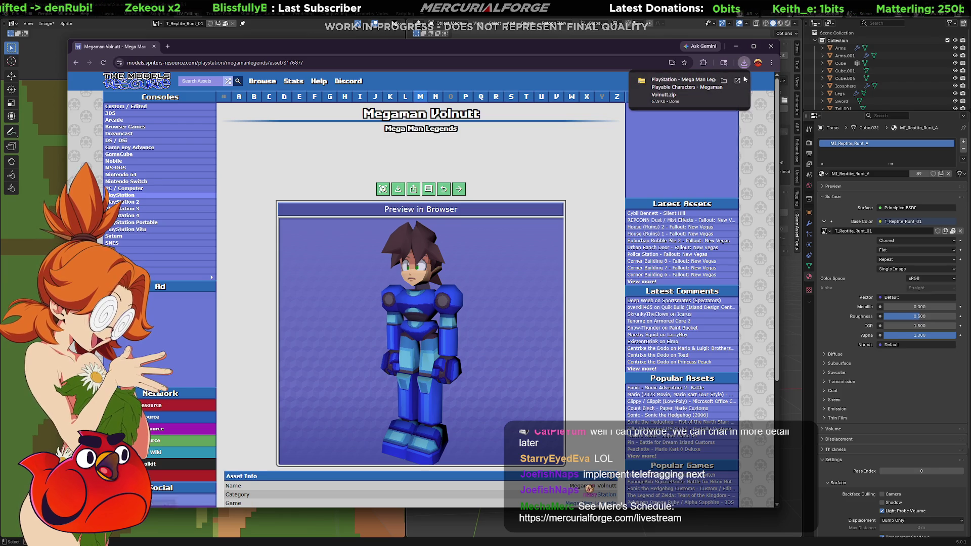
left_click(383, 190)
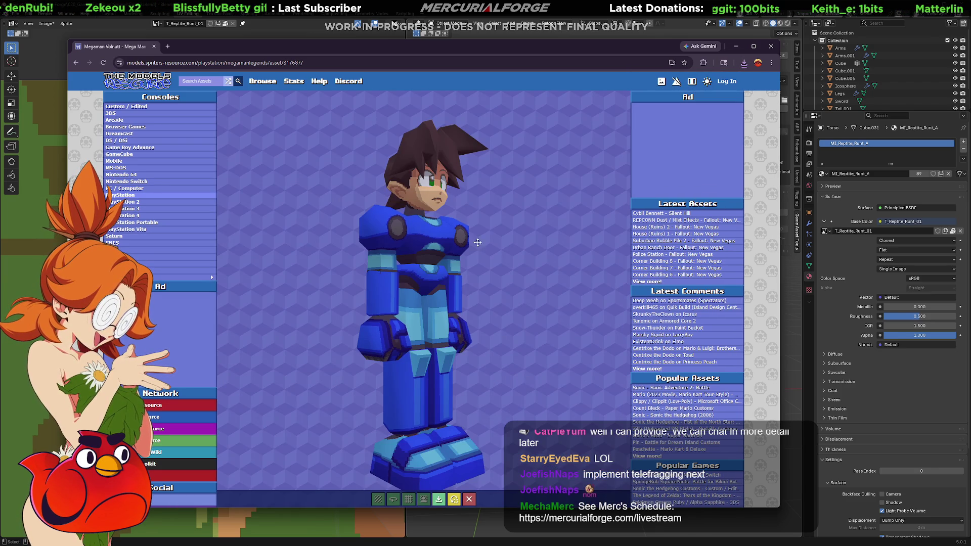
left_click(414, 500)
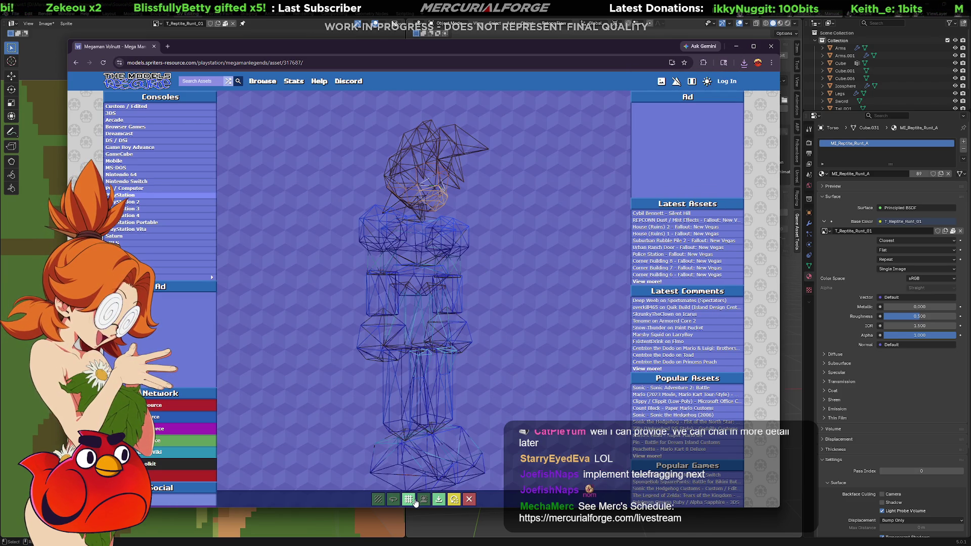
left_click(423, 500)
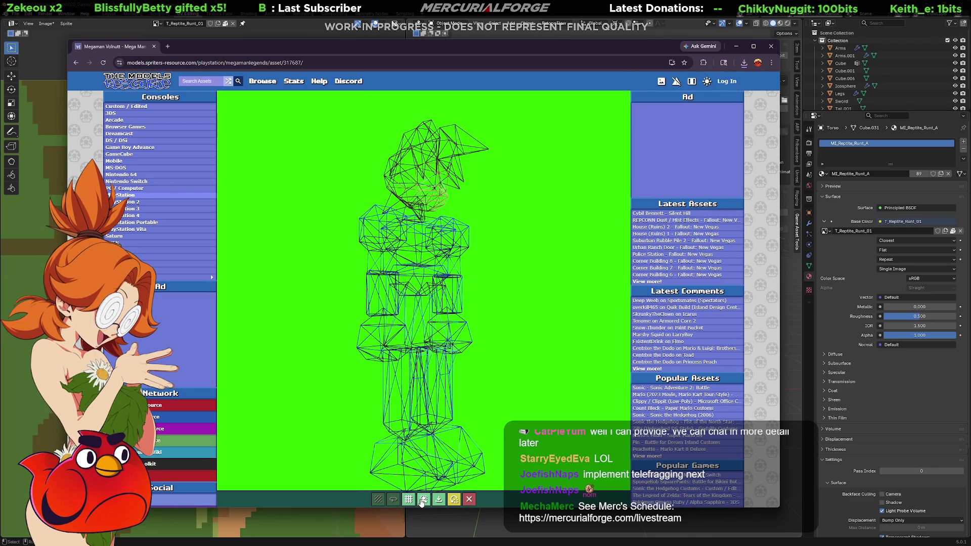
Step: Rotate the wireframe preview to a front view, then close it and return to Blender
left_click_drag(461, 342, 431, 322)
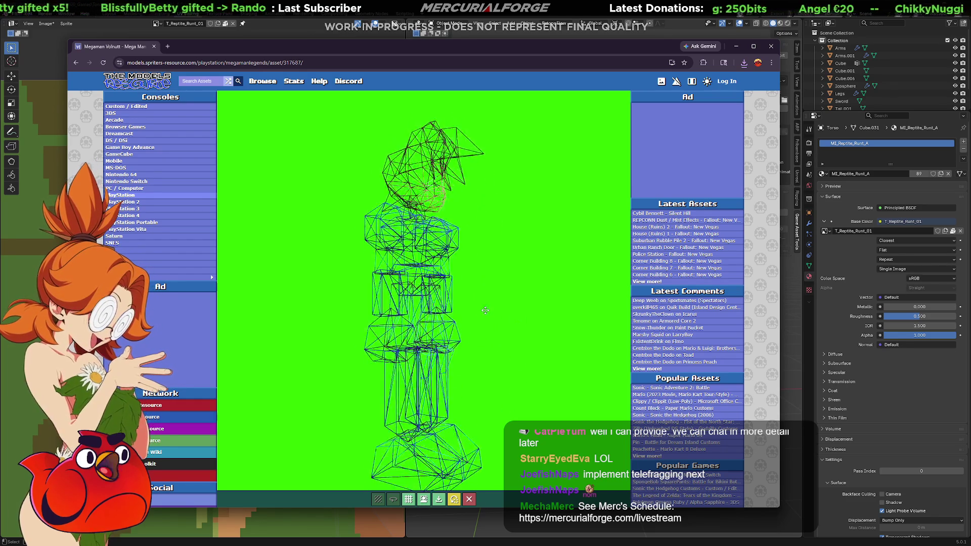
left_click_drag(486, 311, 413, 320)
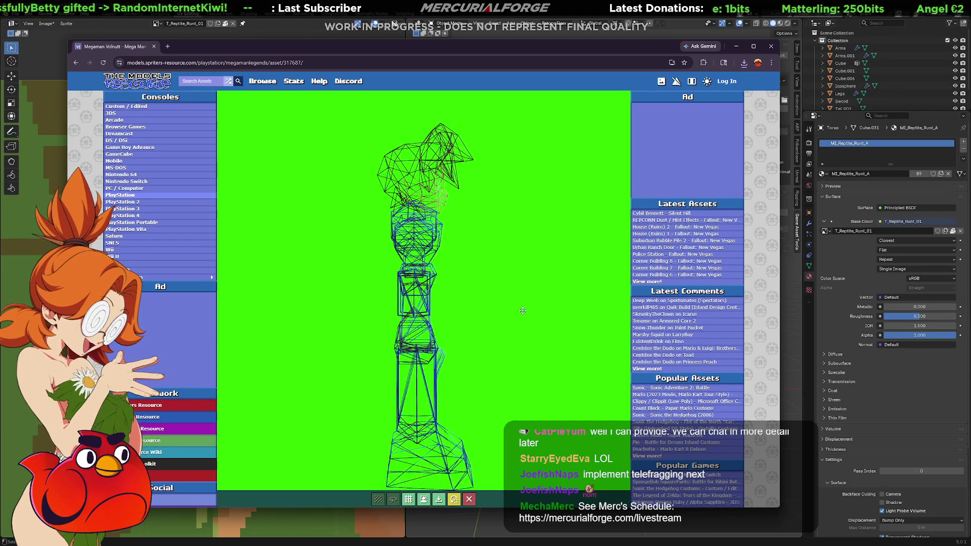
mouse_move(523, 310)
left_mouse_down()
mouse_move(450, 319)
mouse_move(415, 337)
mouse_move(422, 305)
mouse_move(518, 291)
mouse_move(458, 312)
mouse_move(378, 321)
mouse_move(420, 312)
left_mouse_up()
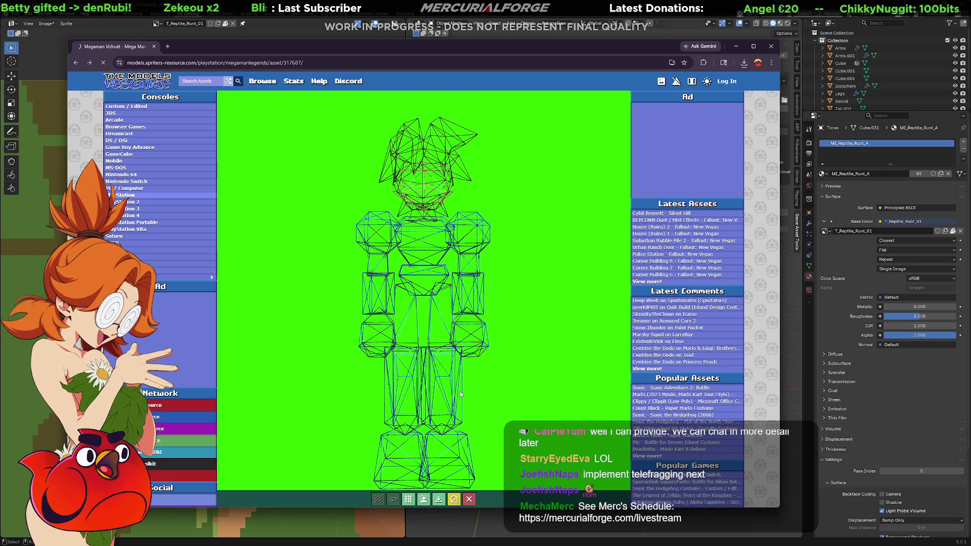
left_click(469, 499)
key("alt+Tab")
Step: Orbit around the reptile, selecting the leg, head and tail pieces to inspect them
mouse_move(613, 261)
middle_mouse_down()
mouse_move(593, 281)
mouse_move(572, 265)
mouse_move(584, 275)
middle_mouse_up()
scroll(580, 283, "up", 3)
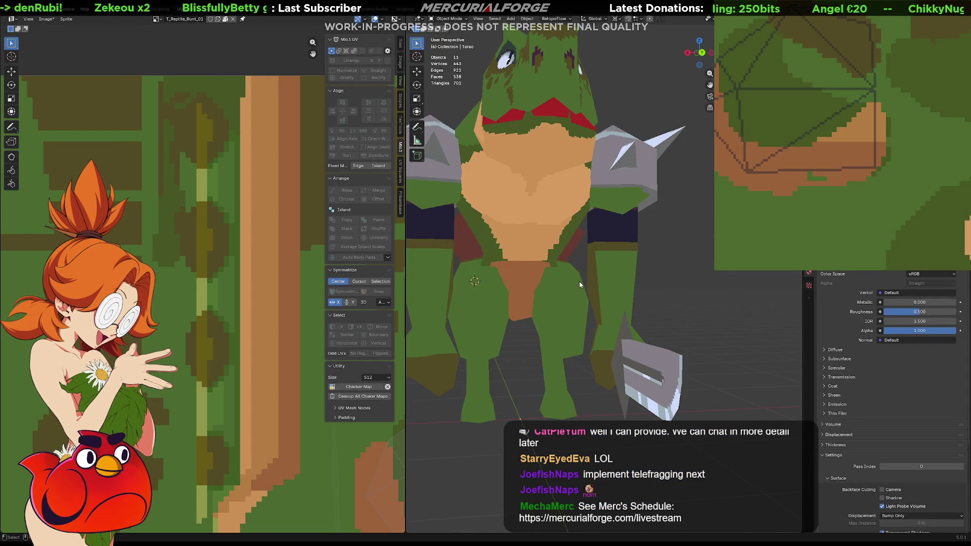
left_click(530, 291)
mouse_move(530, 291)
middle_mouse_down()
mouse_move(592, 259)
mouse_move(623, 256)
mouse_move(481, 246)
middle_mouse_up()
scroll(590, 248, "down", 5)
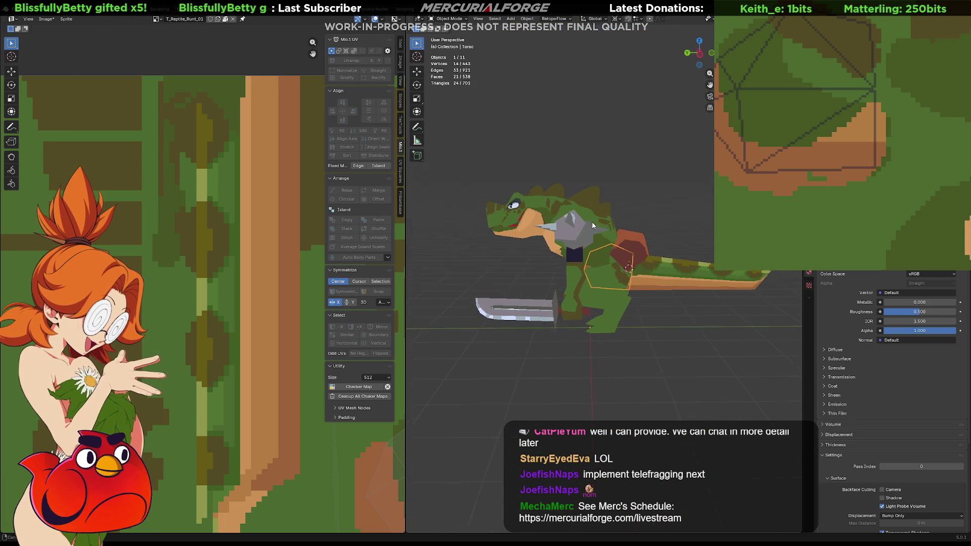
scroll(582, 201, "up", 1)
left_click(524, 221)
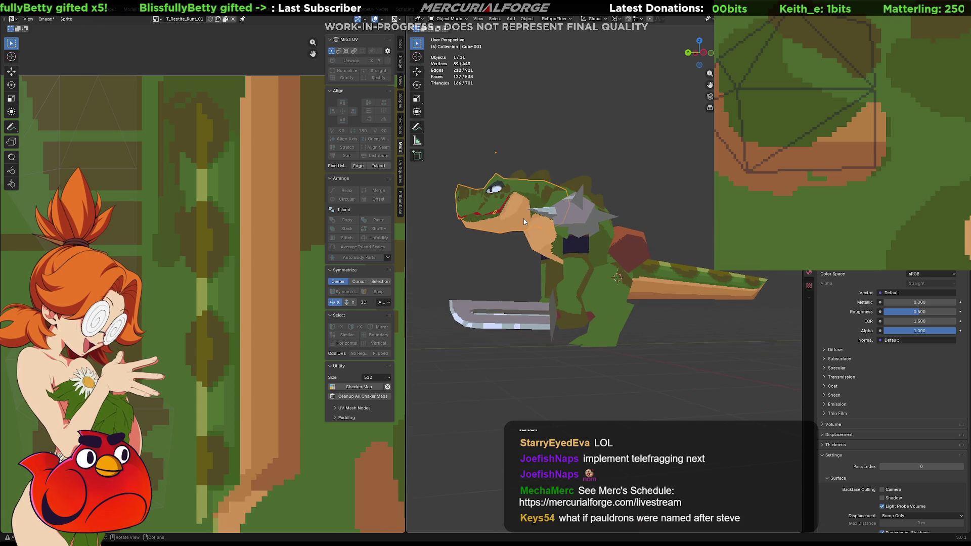
middle_click_drag(524, 221, 682, 231)
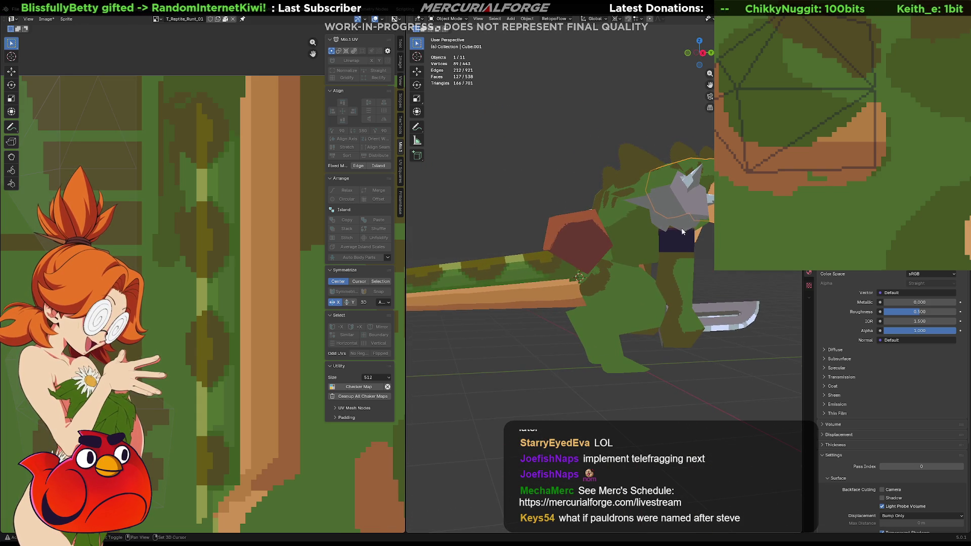
scroll(682, 232, "up", 3)
left_click(515, 235)
scroll(546, 237, "up", 2)
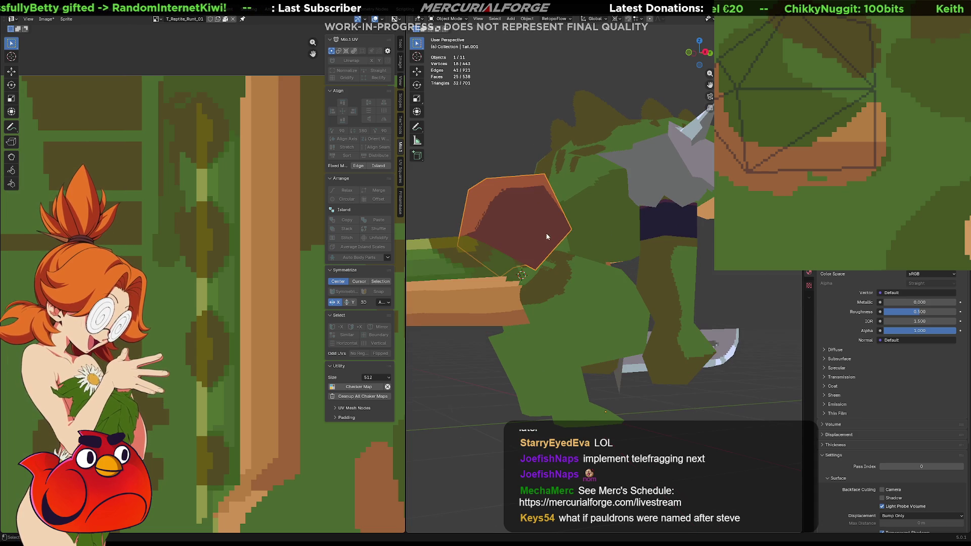
Step: Select the torso, then the legs, and briefly inspect the legs mesh in Edit Mode
left_click(564, 252)
left_click(594, 292)
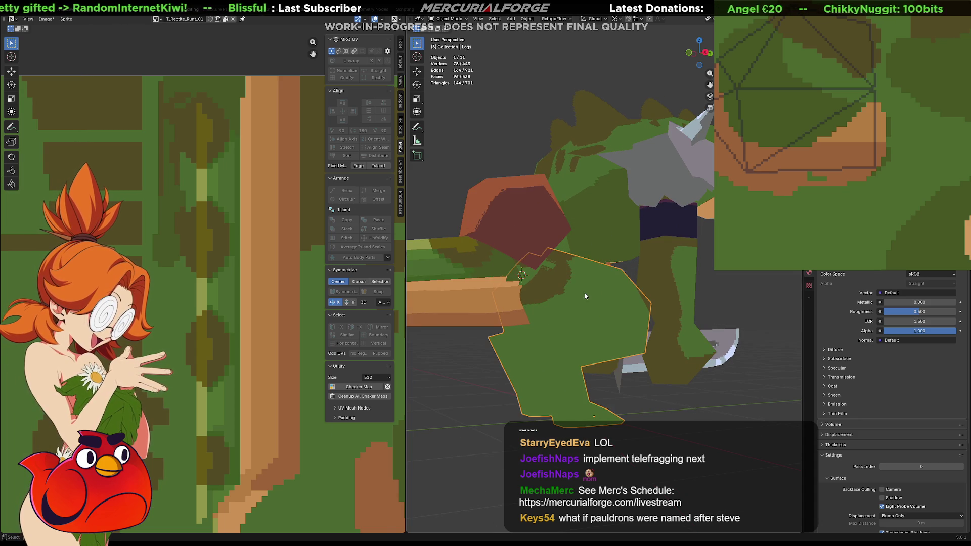
mouse_move(593, 292)
middle_mouse_down()
mouse_move(630, 269)
mouse_move(549, 291)
mouse_move(657, 296)
middle_mouse_up()
key("Tab")
middle_click_drag(616, 319, 528, 268)
key("Tab")
Step: Isolate the torso in Local View and enter Edit Mode on its mesh
left_click(577, 245)
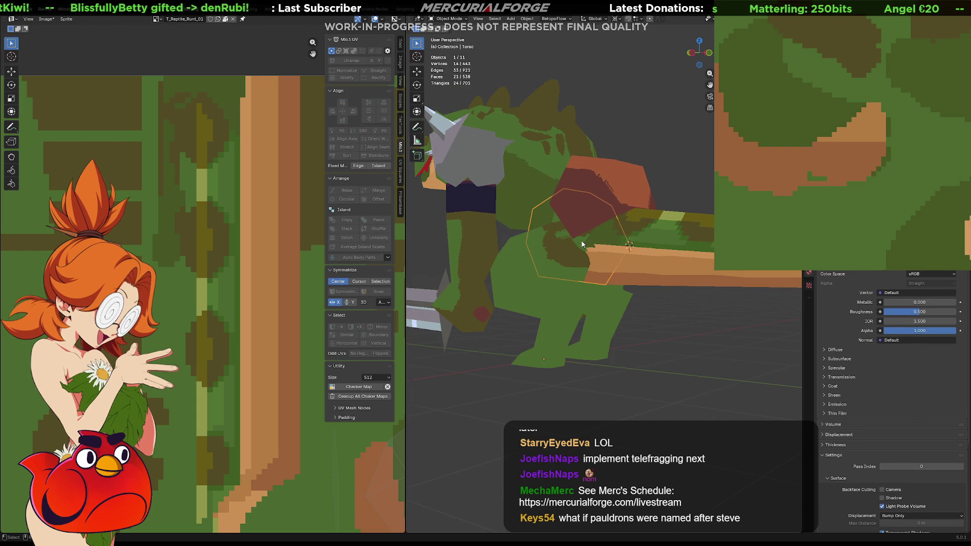
mouse_move(577, 245)
middle_mouse_down()
mouse_move(594, 242)
mouse_move(587, 212)
mouse_move(598, 221)
mouse_move(590, 245)
mouse_move(612, 250)
middle_mouse_up()
key("KP_Divide")
key("Tab")
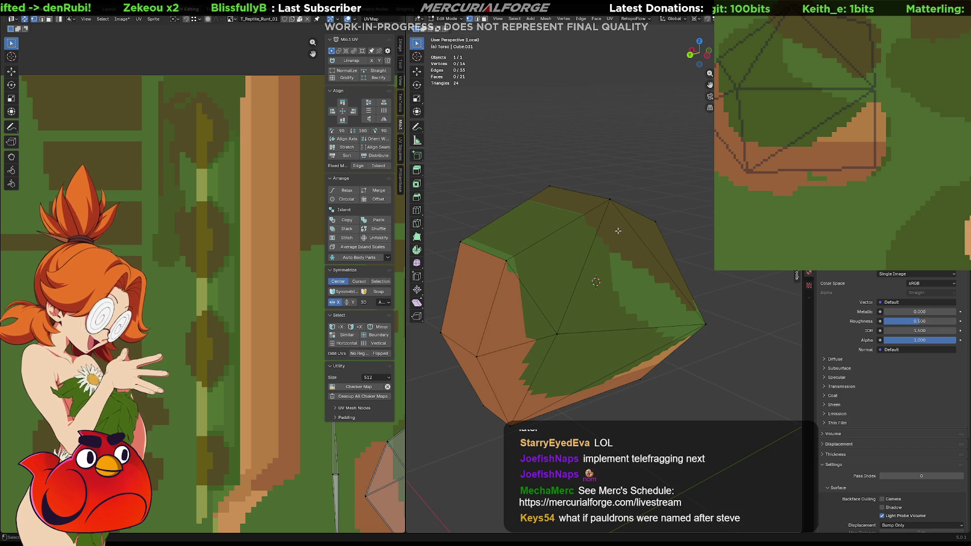
Step: Select two top vertices of the shoulder pad and pan the UV view to its island
left_click(610, 201)
mouse_move(610, 201)
middle_mouse_down()
mouse_move(660, 225)
mouse_move(556, 194)
mouse_move(568, 229)
mouse_move(575, 197)
middle_mouse_up()
left_click(557, 194, "shift")
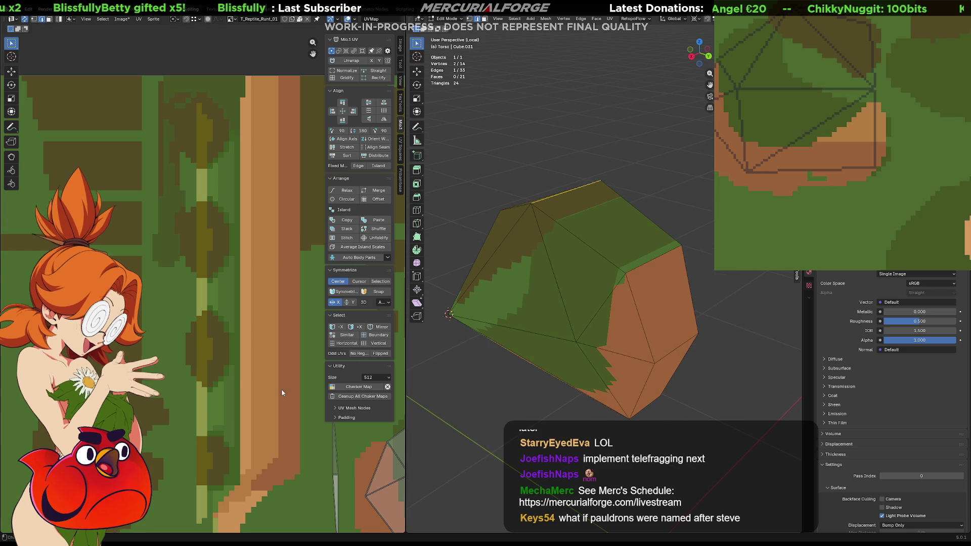
scroll(278, 399, "down", 3)
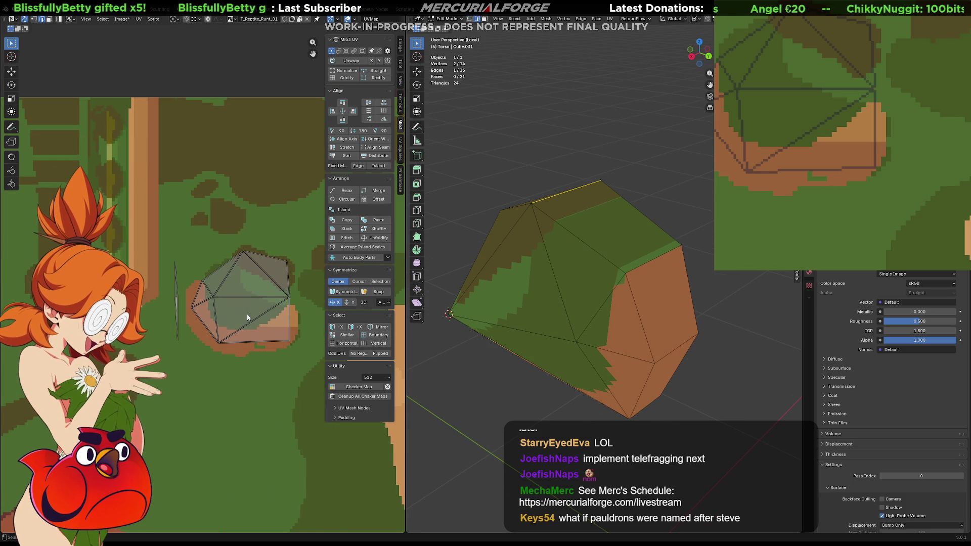
mouse_move(247, 314)
middle_mouse_down()
mouse_move(374, 415)
mouse_move(304, 303)
mouse_move(253, 253)
mouse_move(376, 368)
middle_mouse_up()
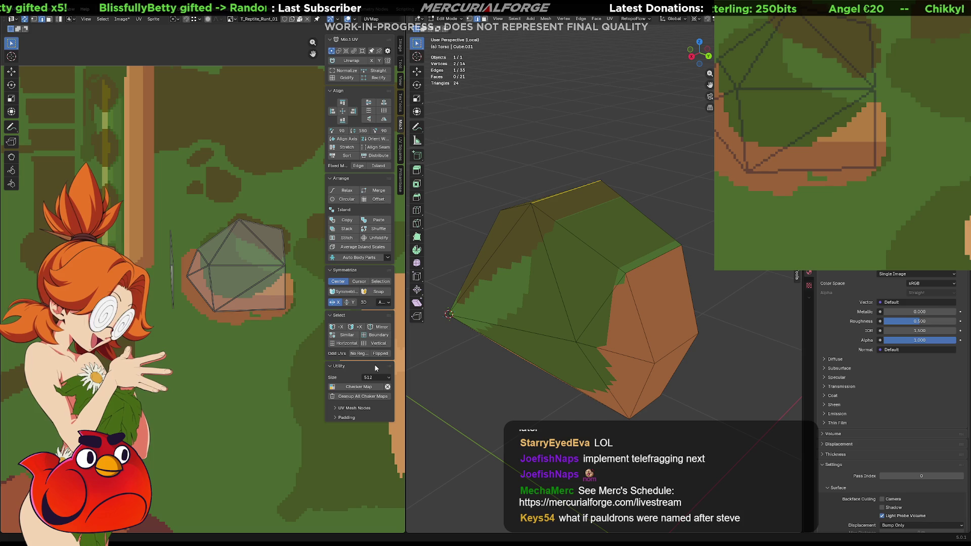
middle_click_drag(221, 331, 165, 351)
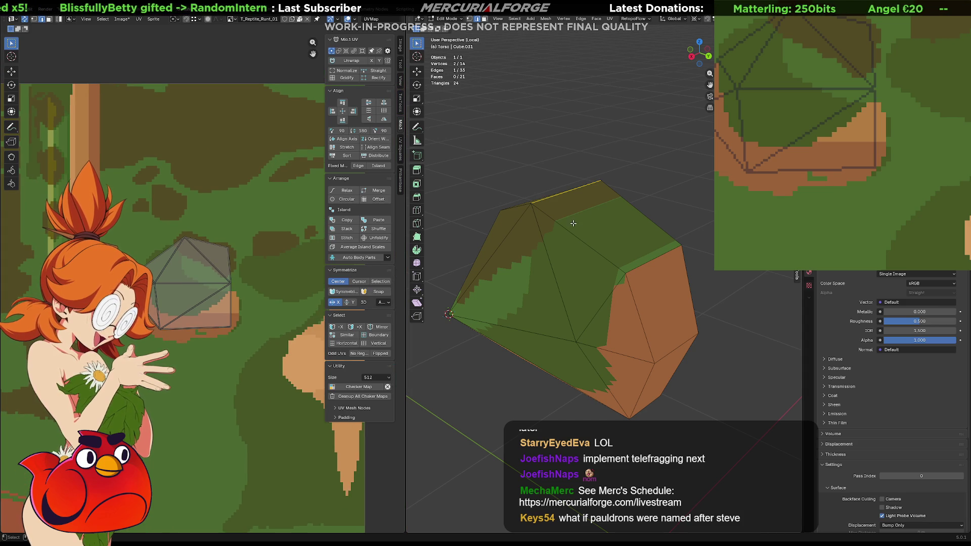
Step: Try dissolving the top edge with Ctrl+X, undo it, and reselect the two top vertices
left_click(561, 233)
left_click(573, 190)
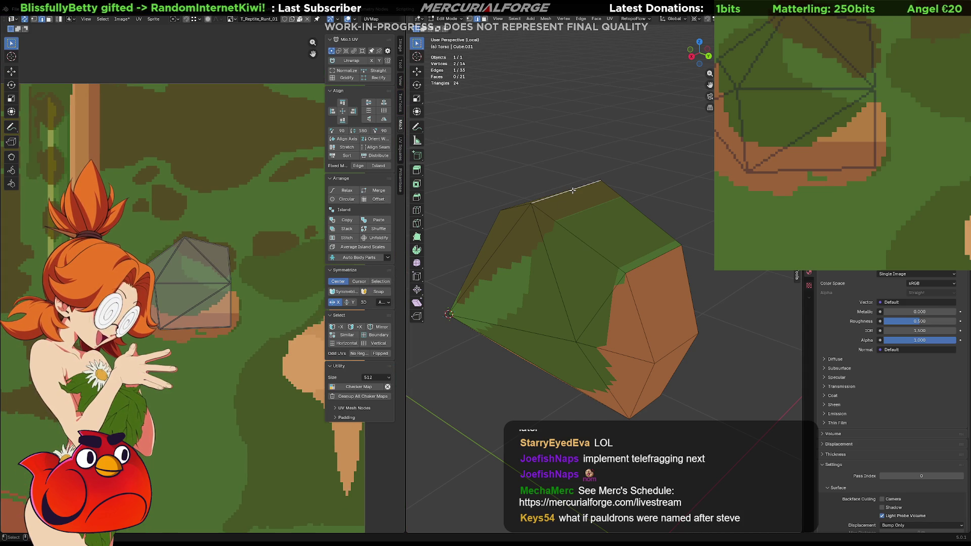
key("ctrl+x")
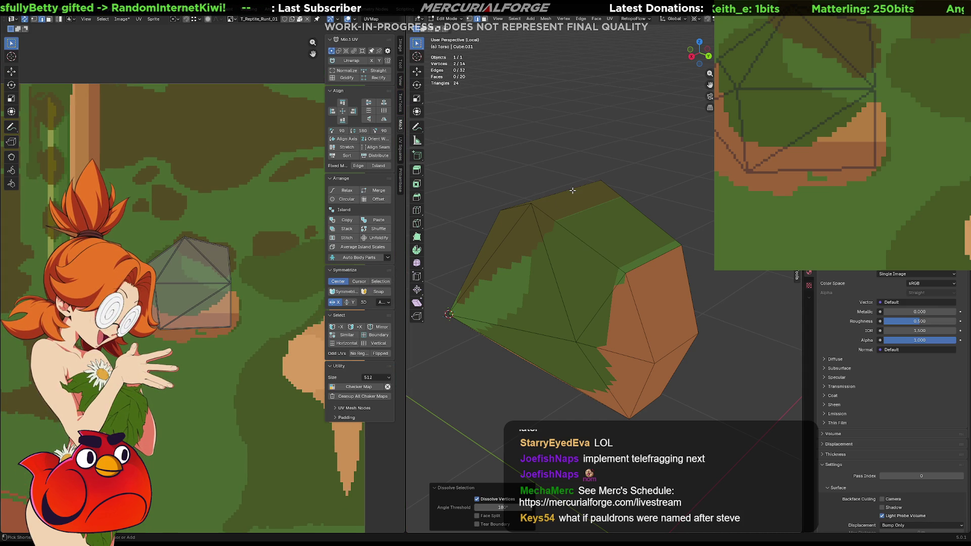
key("ctrl+z")
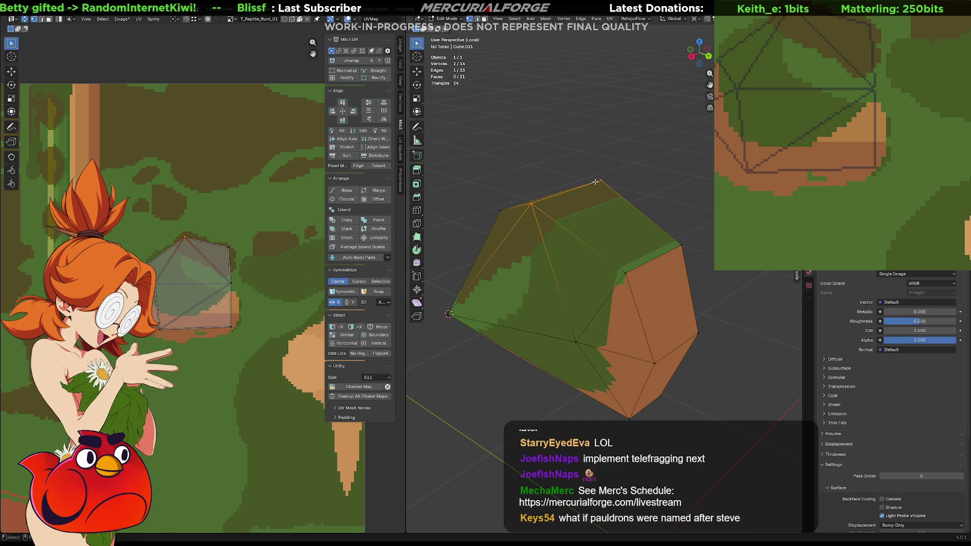
left_click(595, 182)
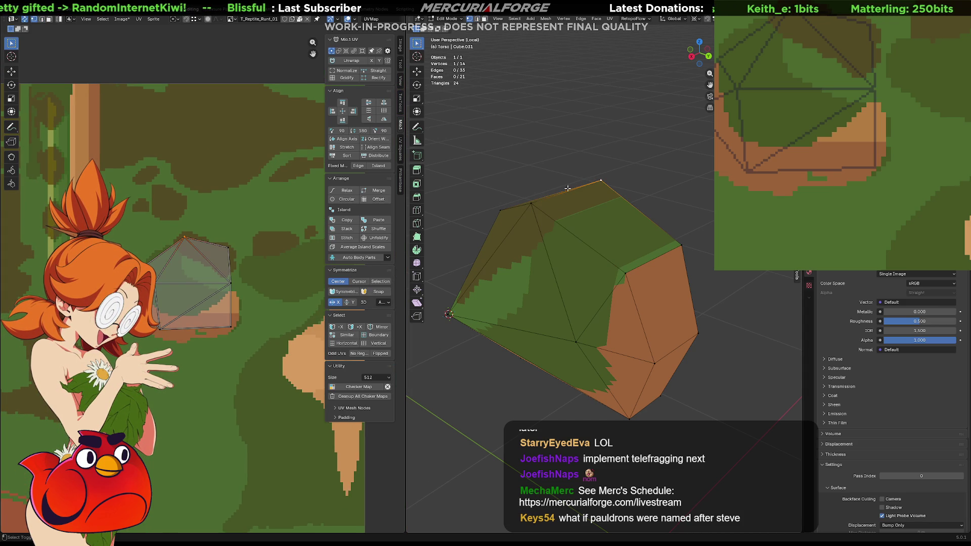
left_click(531, 204, "ctrl")
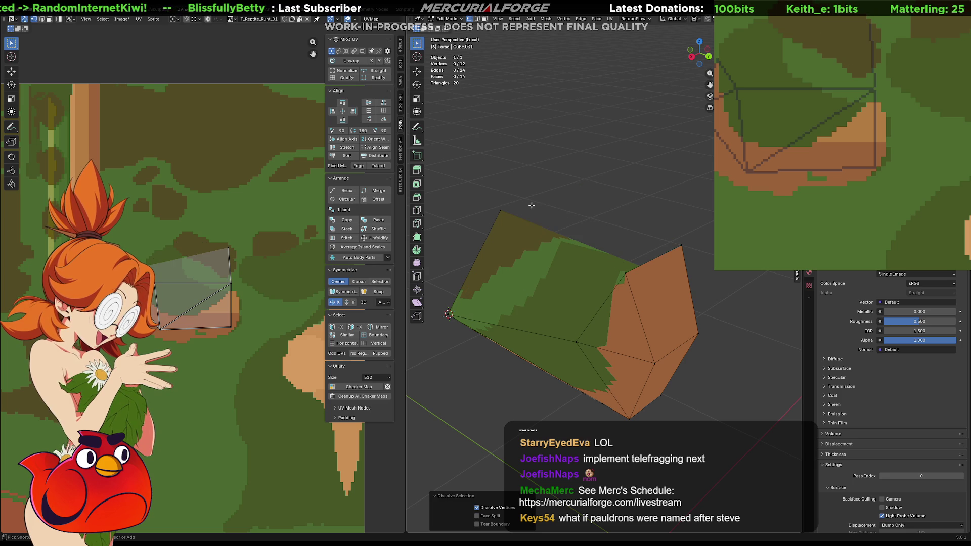
Step: Connect two pairs of shoulder-pad vertices with new edges using J
mouse_move(566, 242)
middle_mouse_down()
mouse_move(527, 279)
mouse_move(491, 257)
mouse_move(463, 297)
middle_mouse_up()
left_click(539, 280)
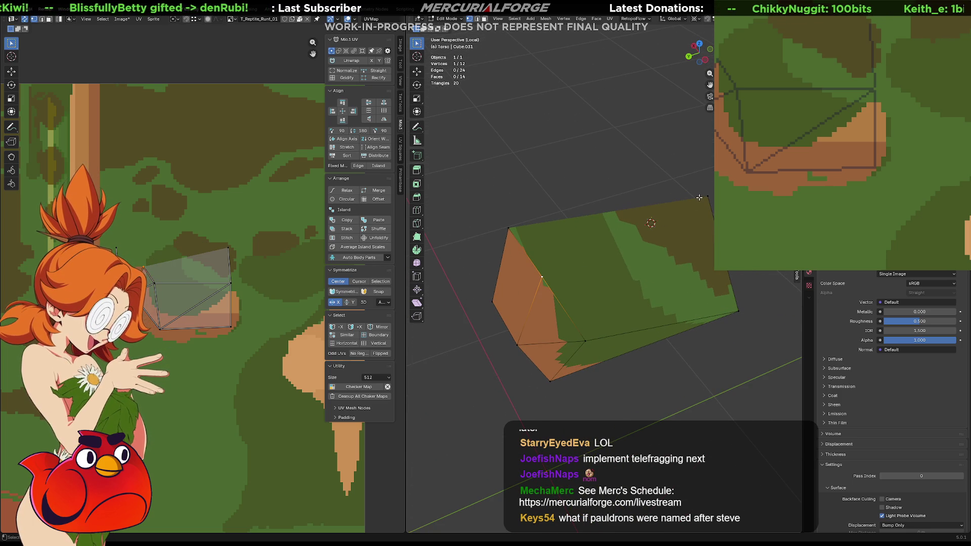
key("j")
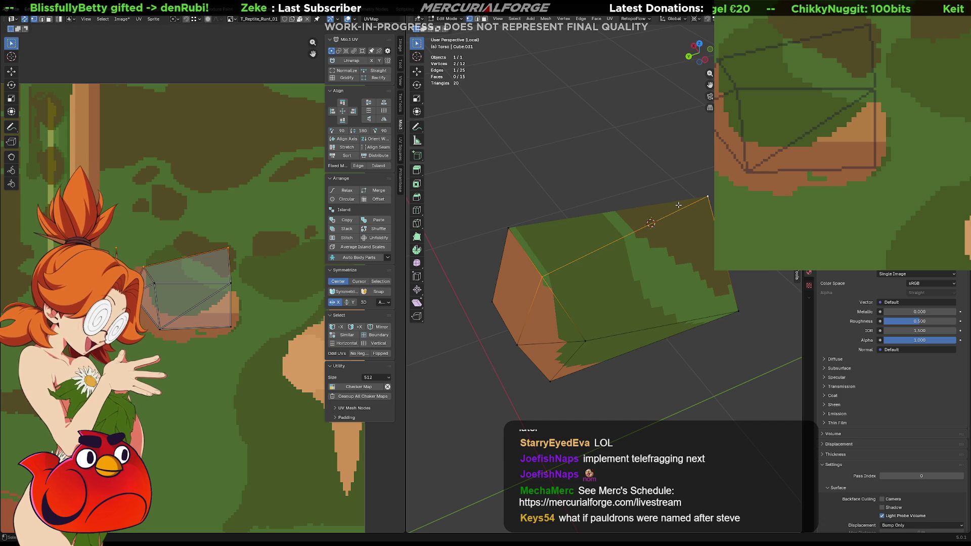
left_click(507, 229)
left_click(708, 196, "shift")
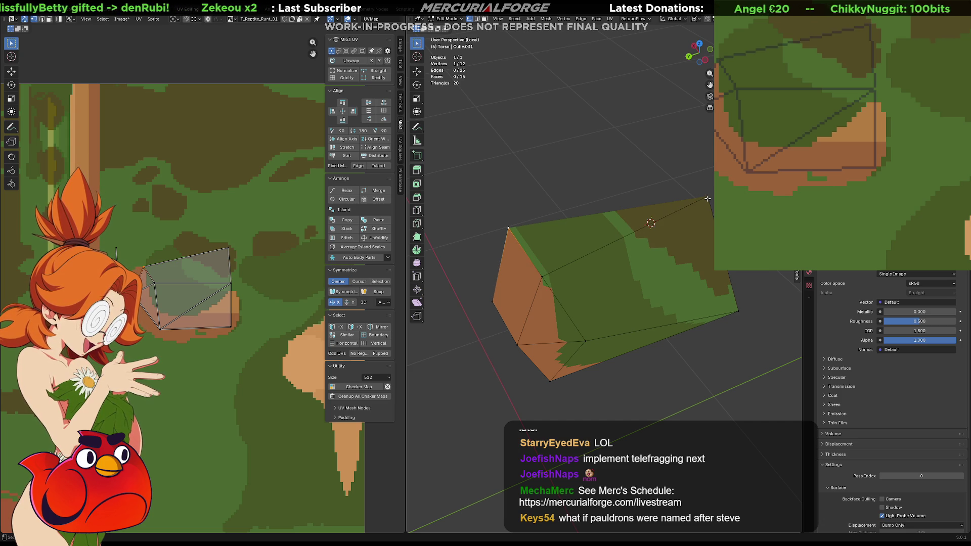
key("j")
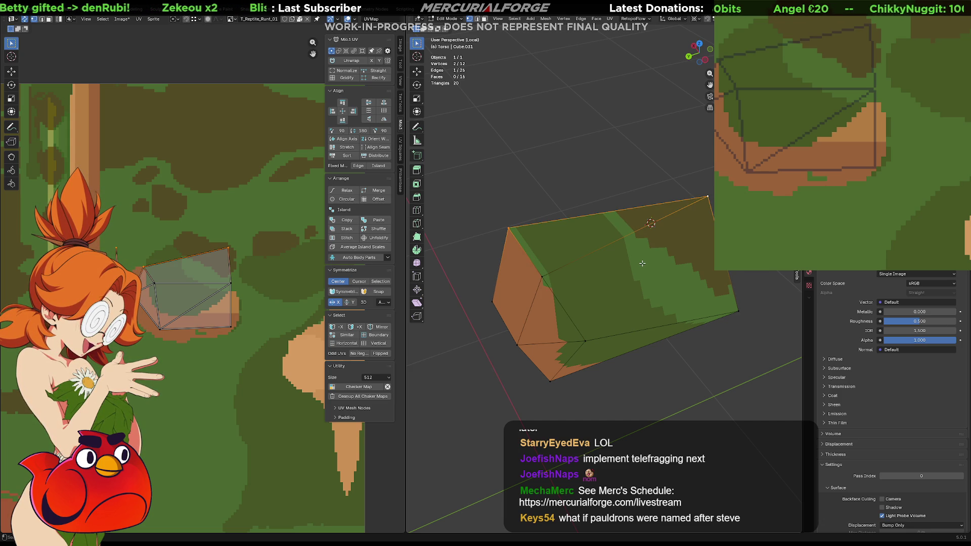
key("t")
key("alt+a")
Step: Triangulate two shoulder-pad faces (18 faces total) and exit Local View to show the whole character
left_click(627, 263)
middle_click_drag(626, 263, 552, 268)
left_click(552, 269, "shift")
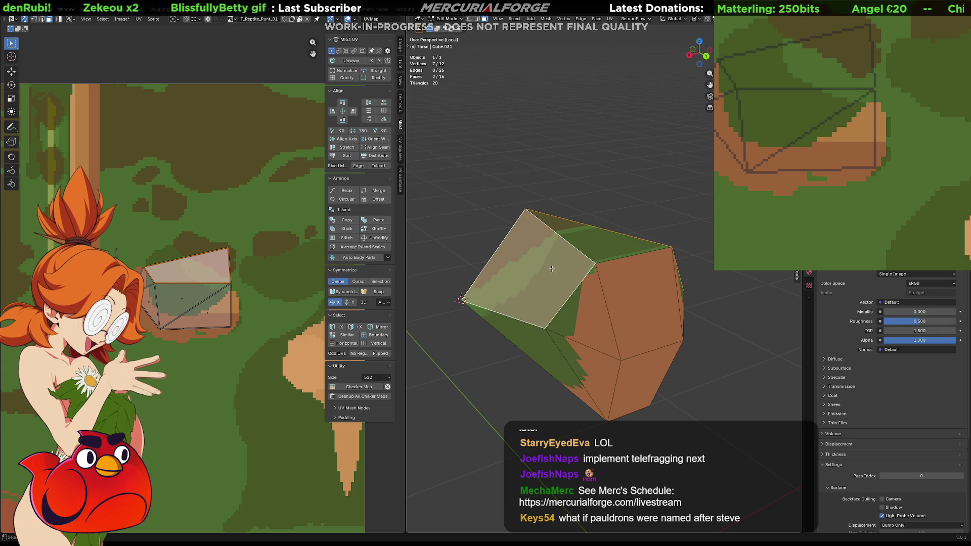
key("ctrl+t")
key("alt+a")
mouse_move(552, 269)
middle_mouse_down()
mouse_move(634, 221)
mouse_move(499, 211)
mouse_move(415, 218)
middle_mouse_up()
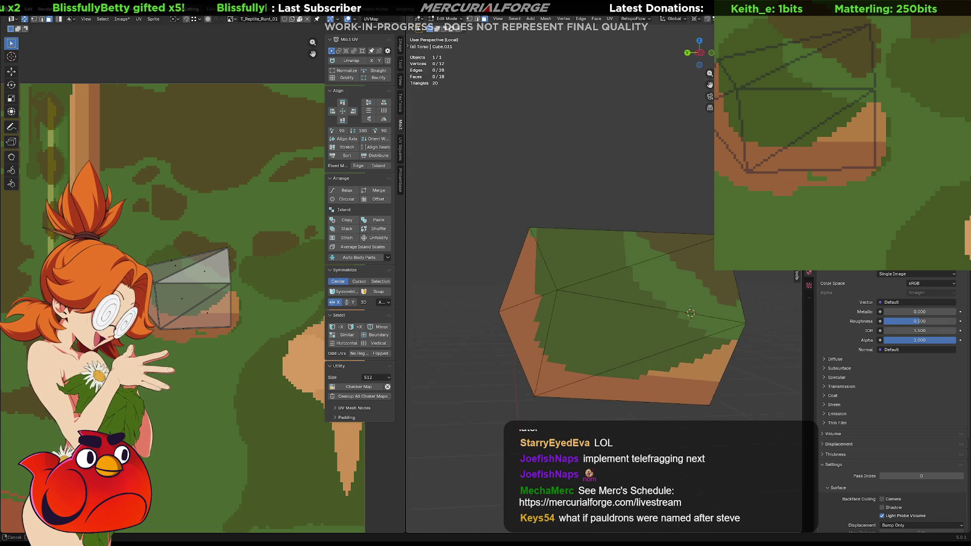
mouse_move(642, 323)
middle_mouse_down()
mouse_move(652, 327)
mouse_move(652, 277)
mouse_move(602, 188)
mouse_move(563, 266)
mouse_move(622, 247)
middle_mouse_up()
key("KP_Divide")
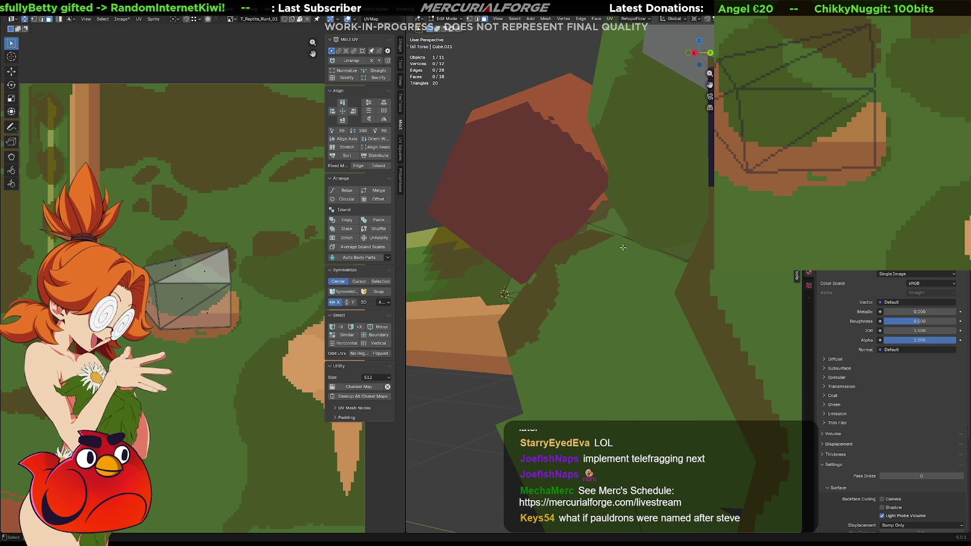
Step: Restore the shoulder pad's original geometry of 14 vertices and 21 faces, then clear the selection
left_click(623, 248)
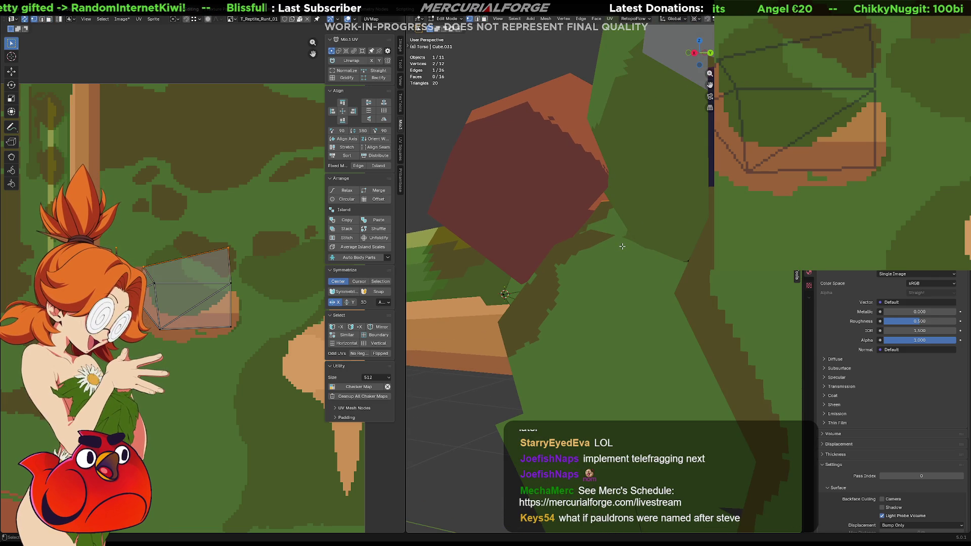
left_click(622, 246)
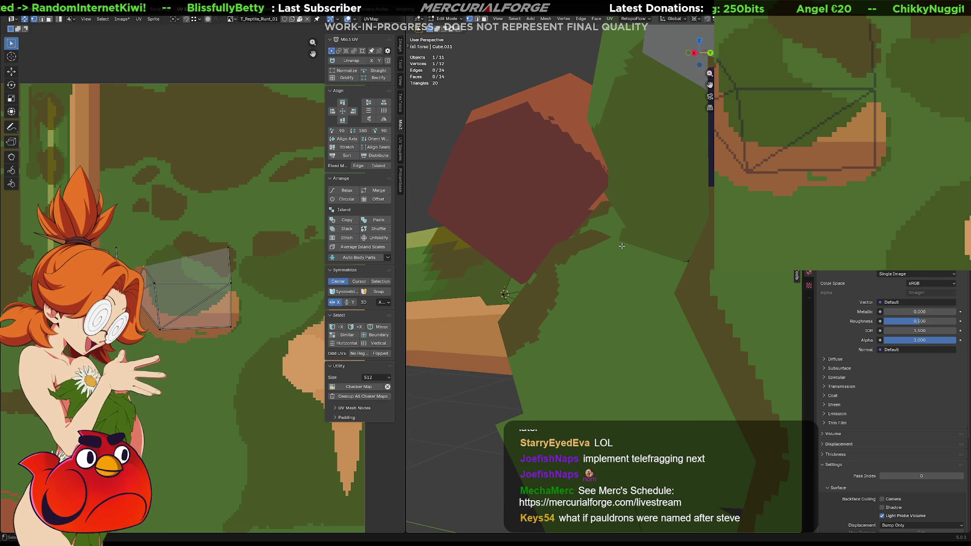
key("f")
key("2")
left_click(622, 246)
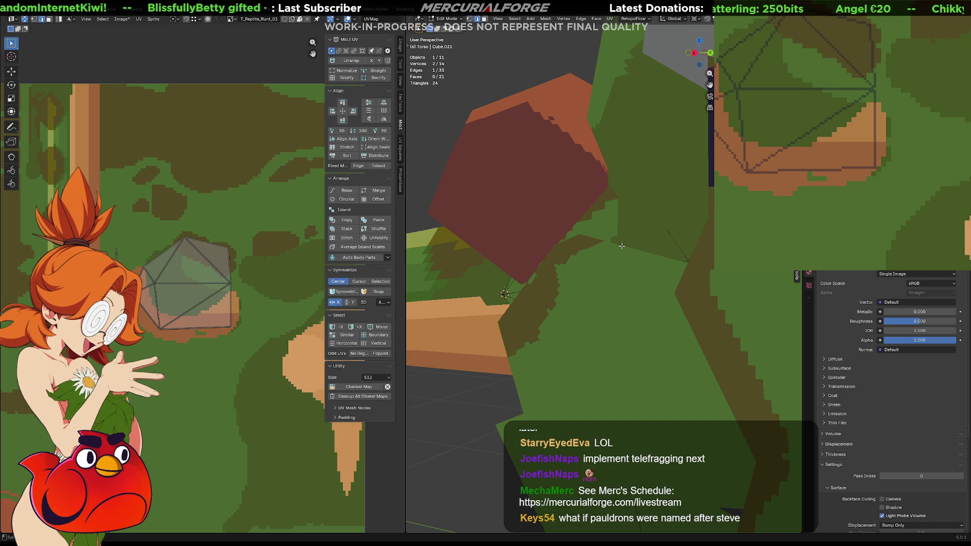
key("alt+a")
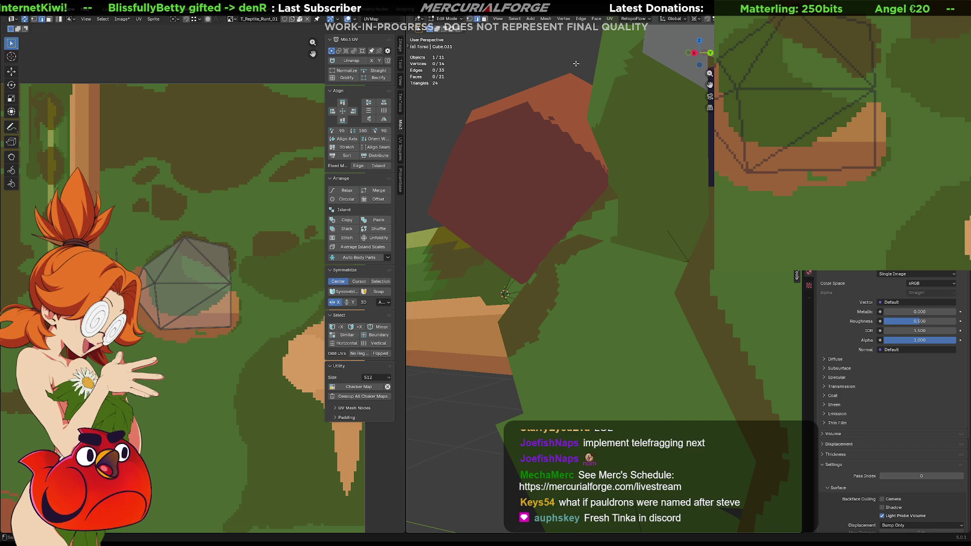
Step: Return to Object Mode and isolate the torso in Local View, tilting it to inspect
middle_click_drag(601, 168, 623, 220)
key("Tab")
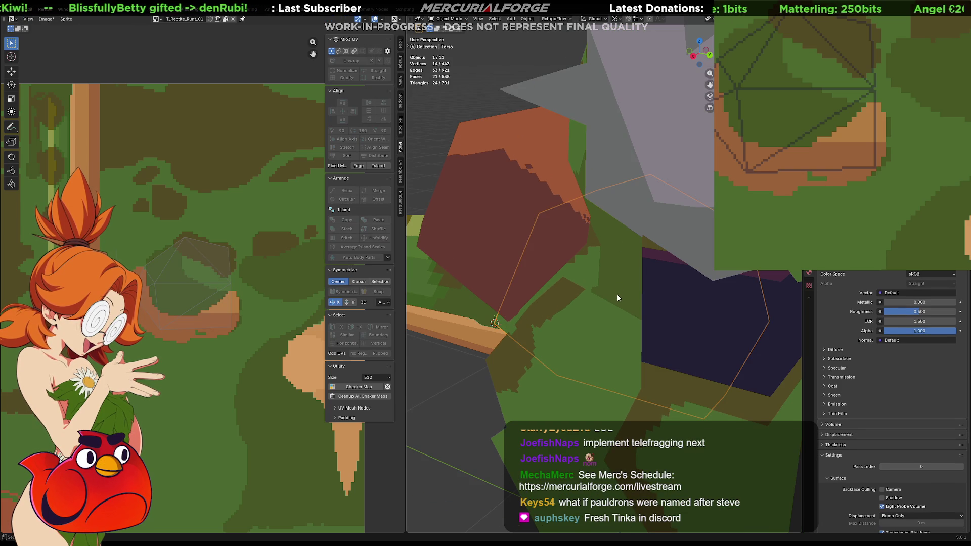
key("KP_Divide")
middle_click_drag(615, 262, 613, 290)
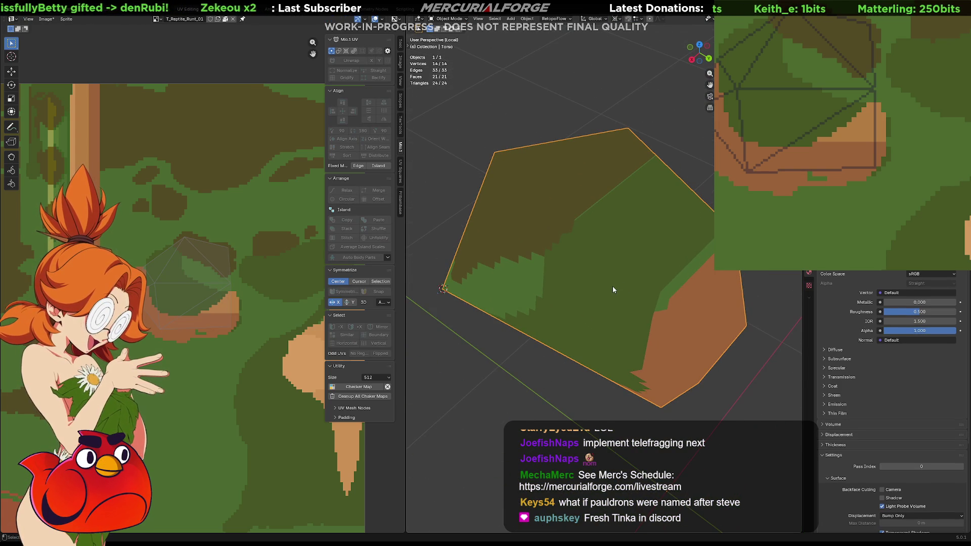
key("Tab")
key("Tab")
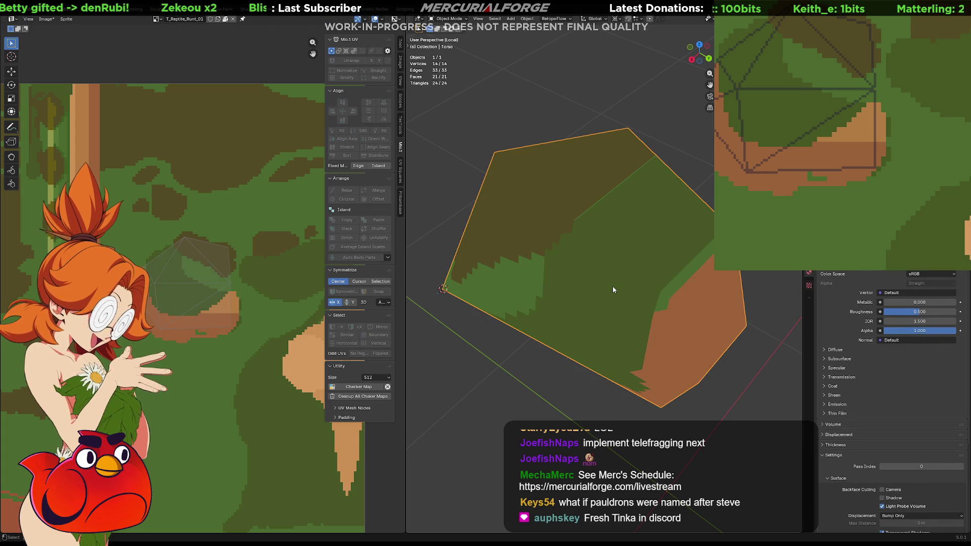